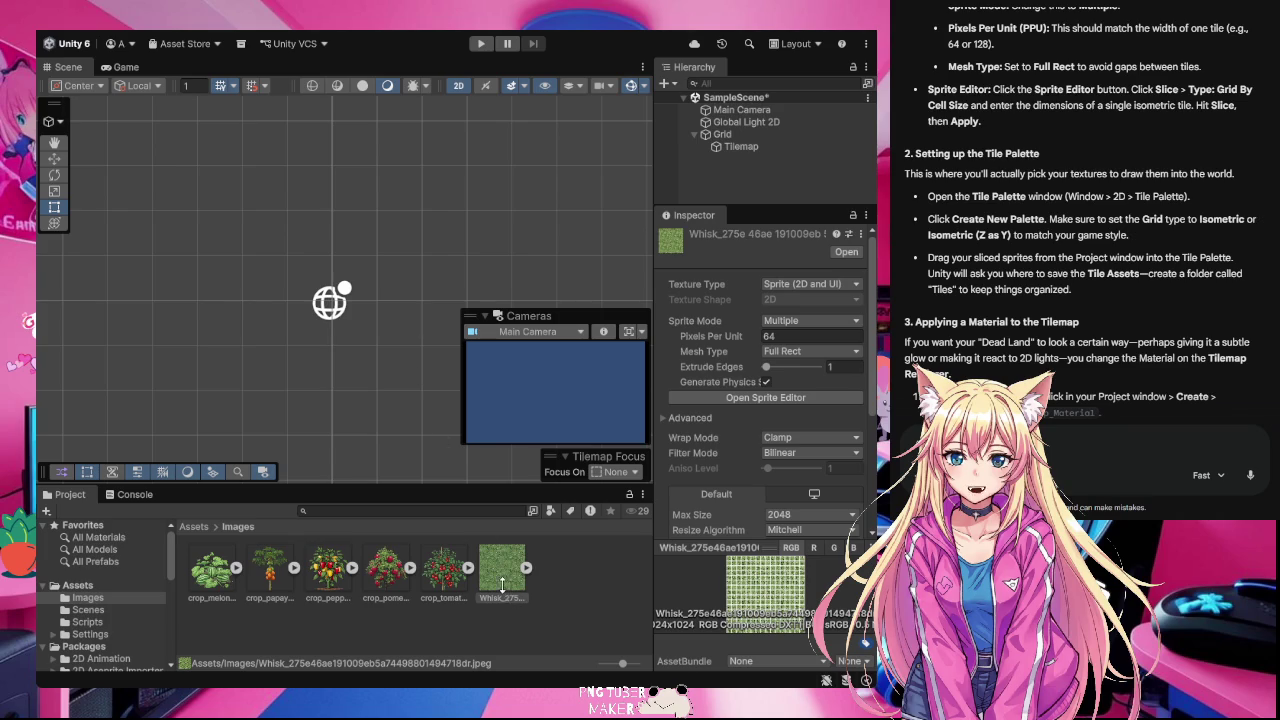
- Drag the grass sprite into the new isometric palette and set it over a grid cell
mouse_move(512, 588)
left_mouse_down()
mouse_move(455, 486)
mouse_move(468, 241)
mouse_move(453, 211)
mouse_move(442, 258)
mouse_move(356, 231)
mouse_move(414, 238)
mouse_move(393, 233)
left_mouse_up()
mouse_move(240, 458)
left_mouse_down()
mouse_move(278, 312)
mouse_move(190, 338)
mouse_move(272, 262)
mouse_move(225, 308)
mouse_move(315, 352)
mouse_move(285, 275)
mouse_move(233, 296)
left_mouse_up()
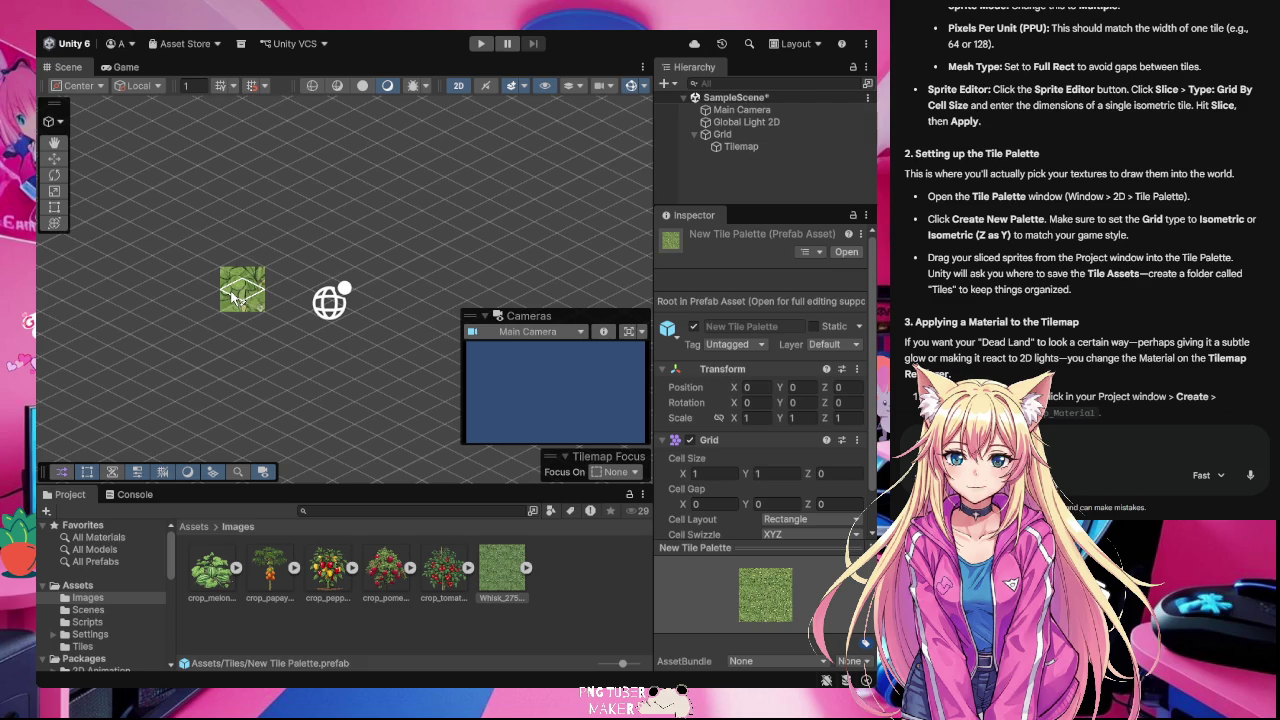
left_click_drag(233, 296, 198, 334)
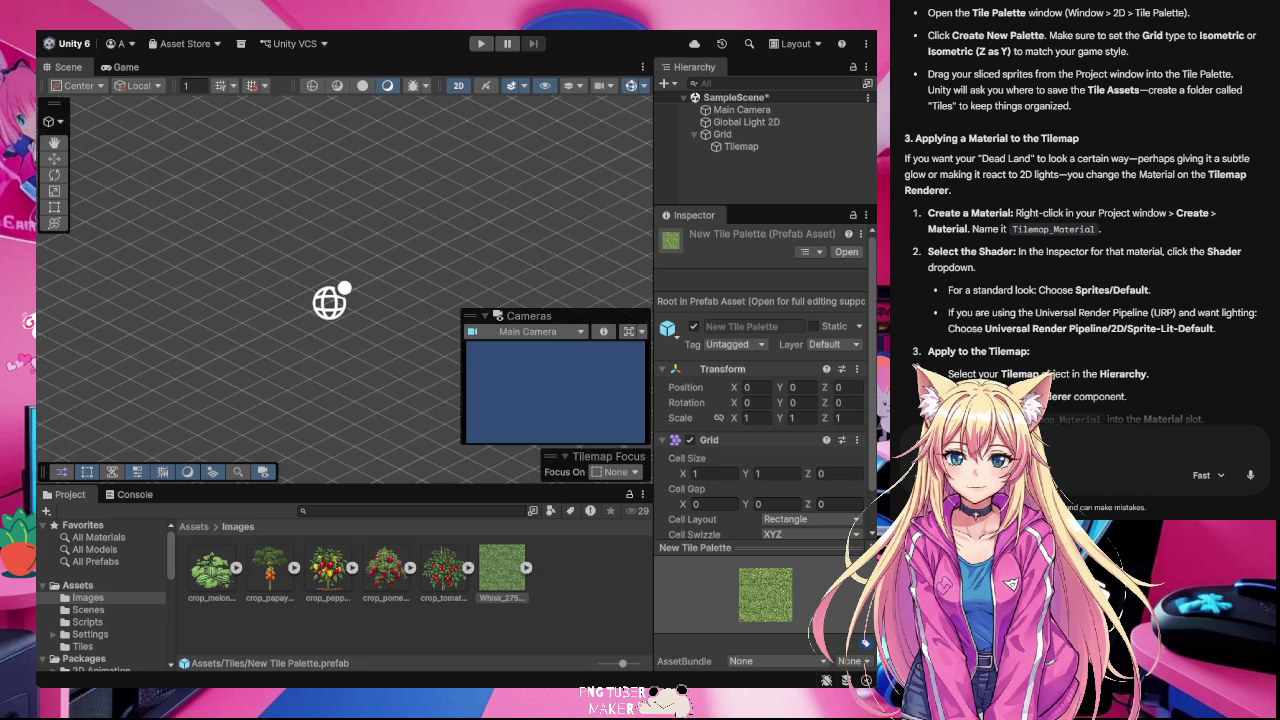
- Paint a couple of grass tiles onto the grid, then show the root Assets folder
left_click(579, 120)
left_click(670, 152)
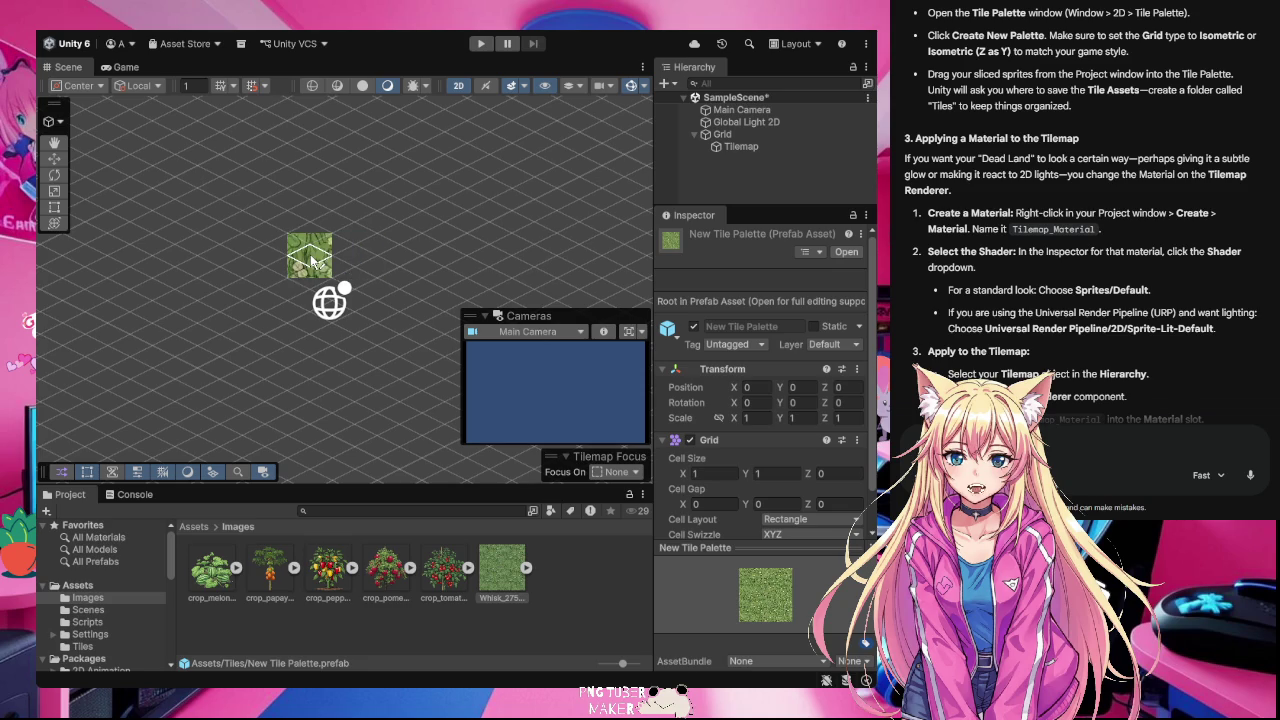
left_click(310, 254)
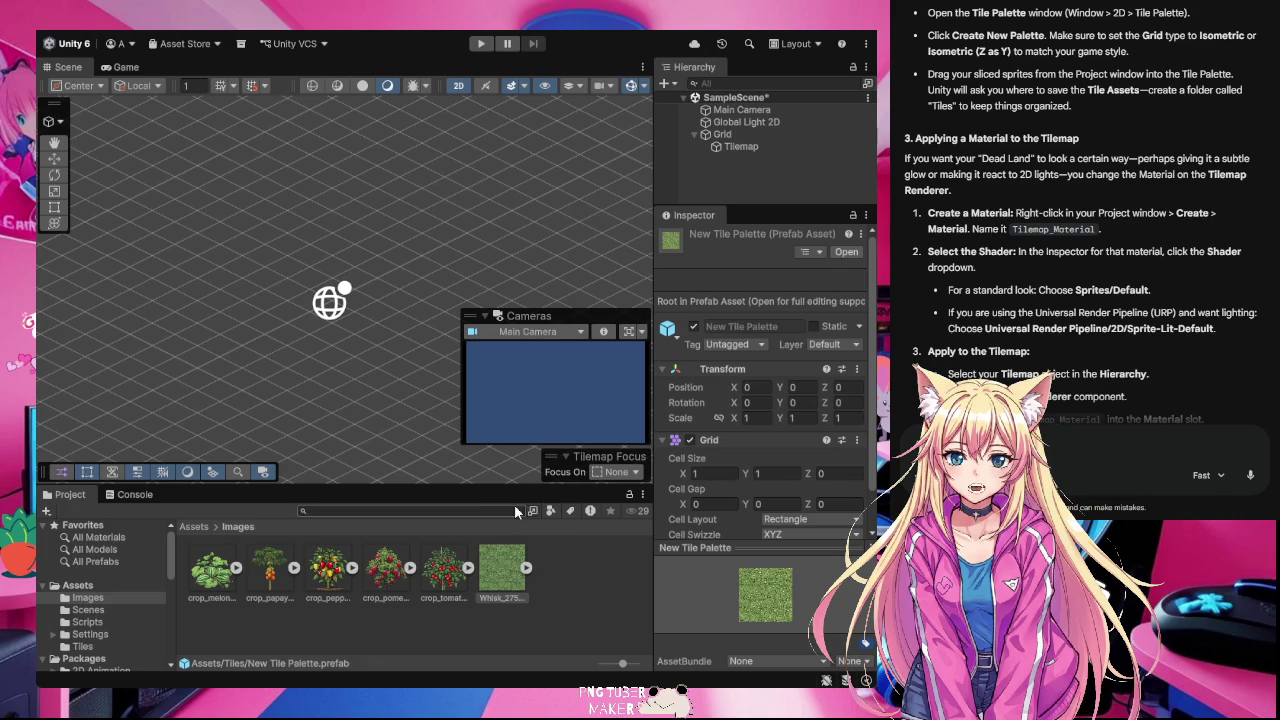
left_click(95, 586)
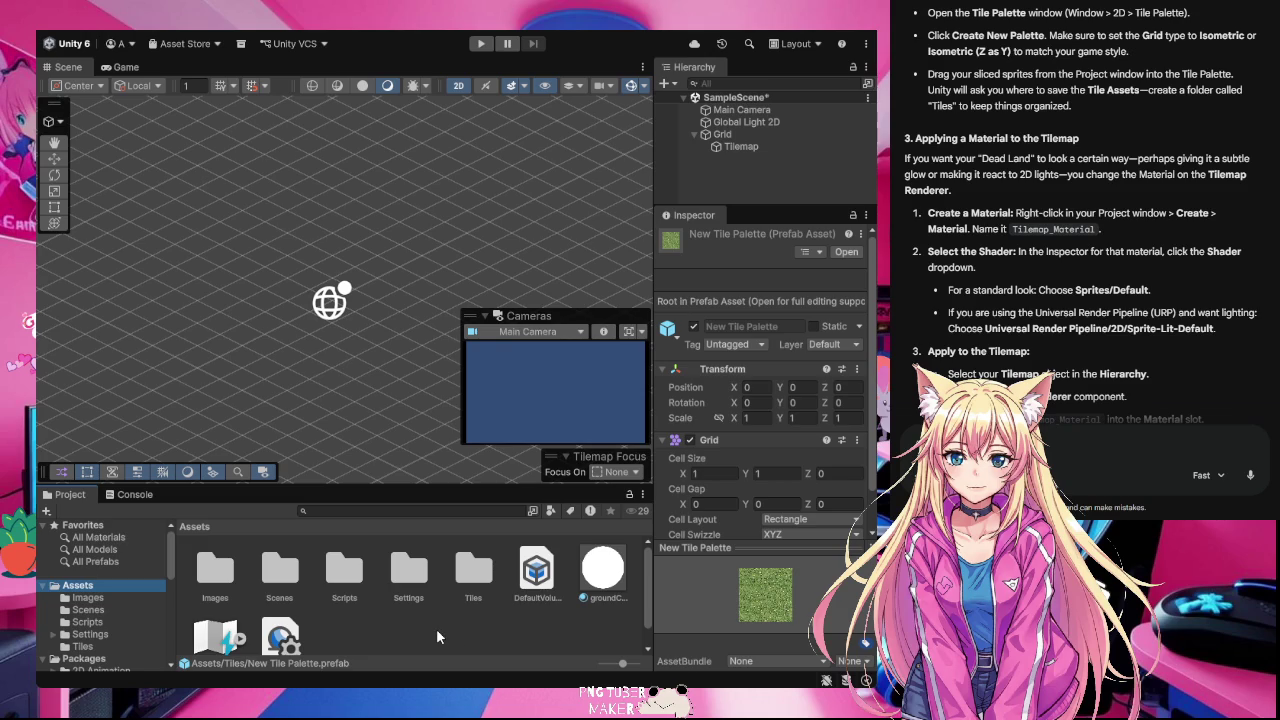
- Add a folder named Materials under Assets and open it
left_click(436, 628)
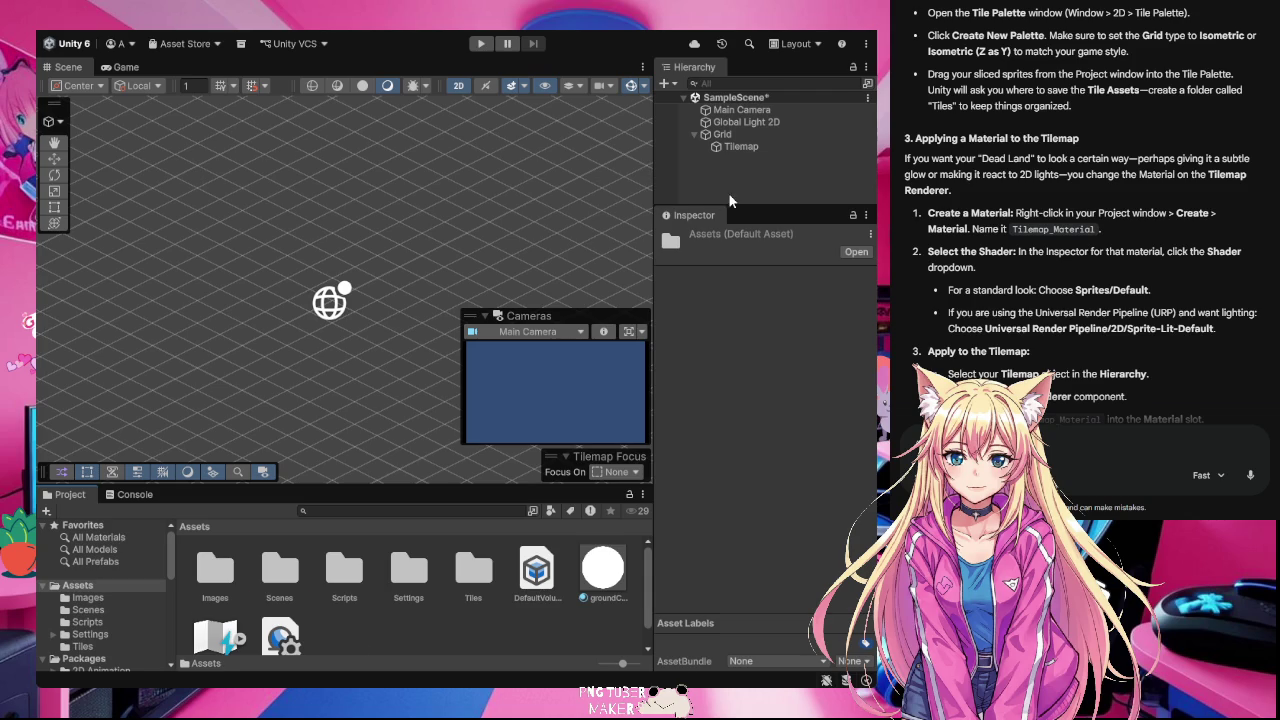
left_click(290, 335)
type("Materials")
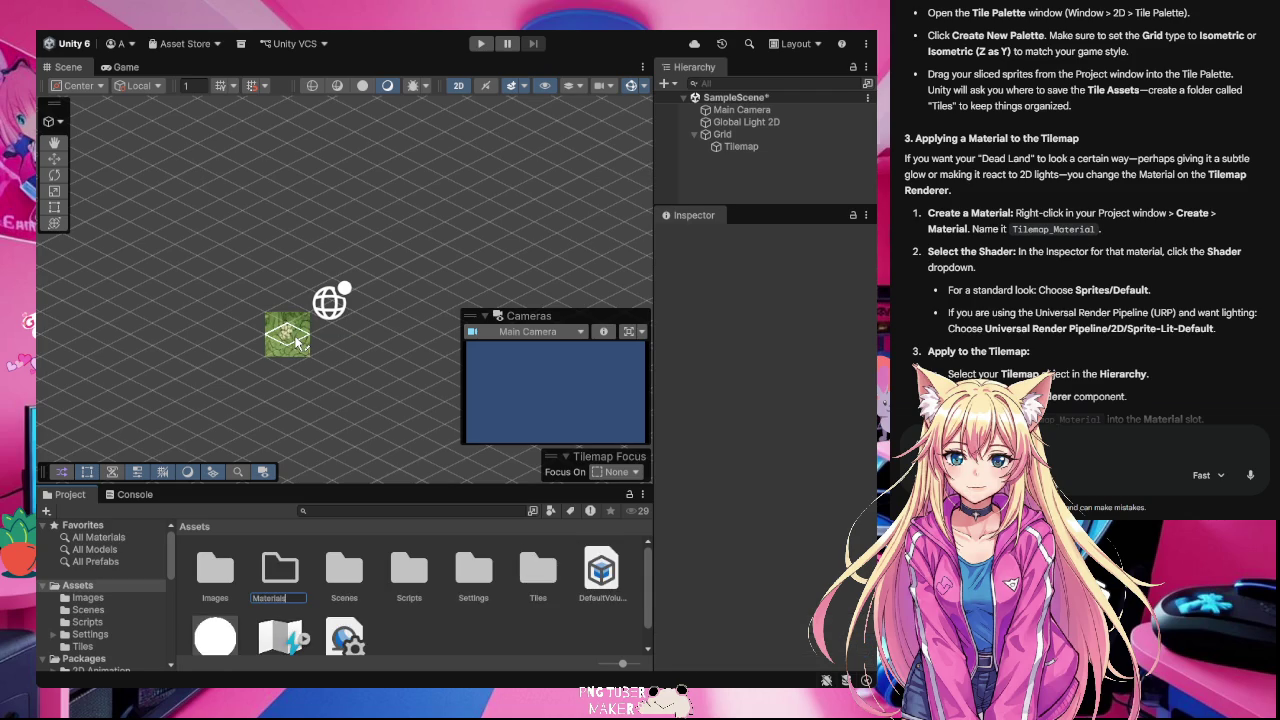
key("Return")
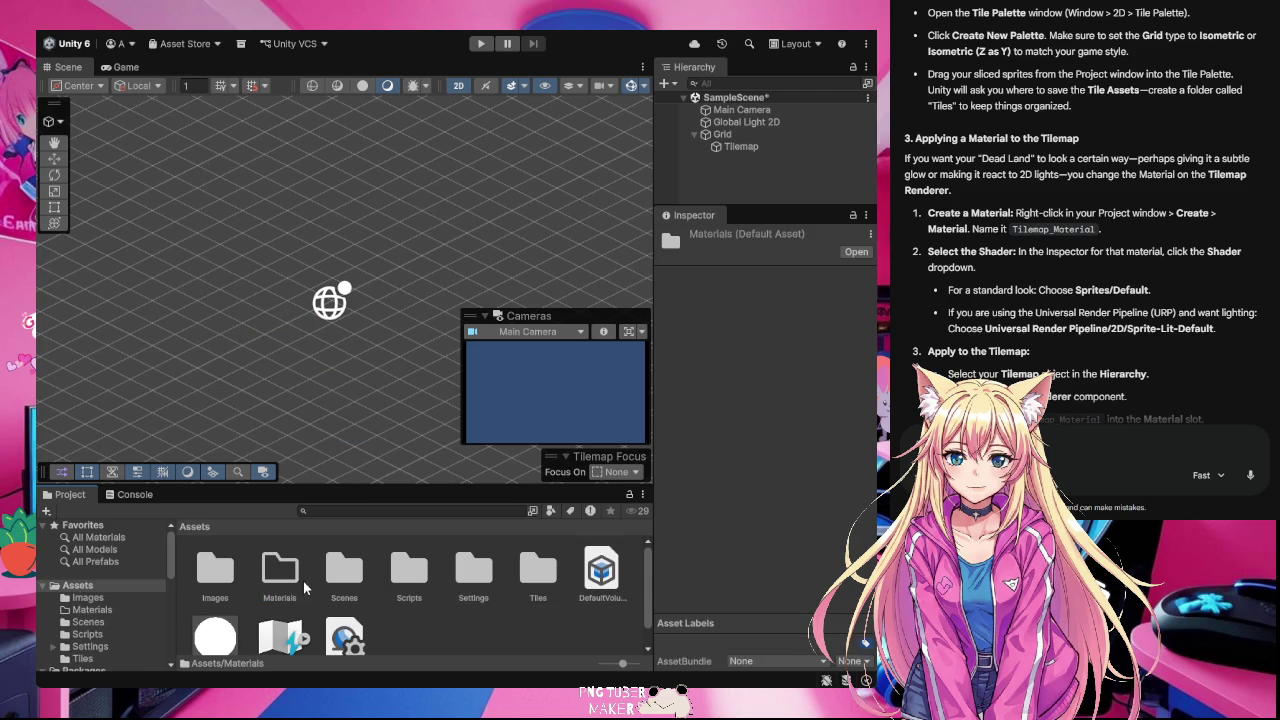
double_click(281, 576)
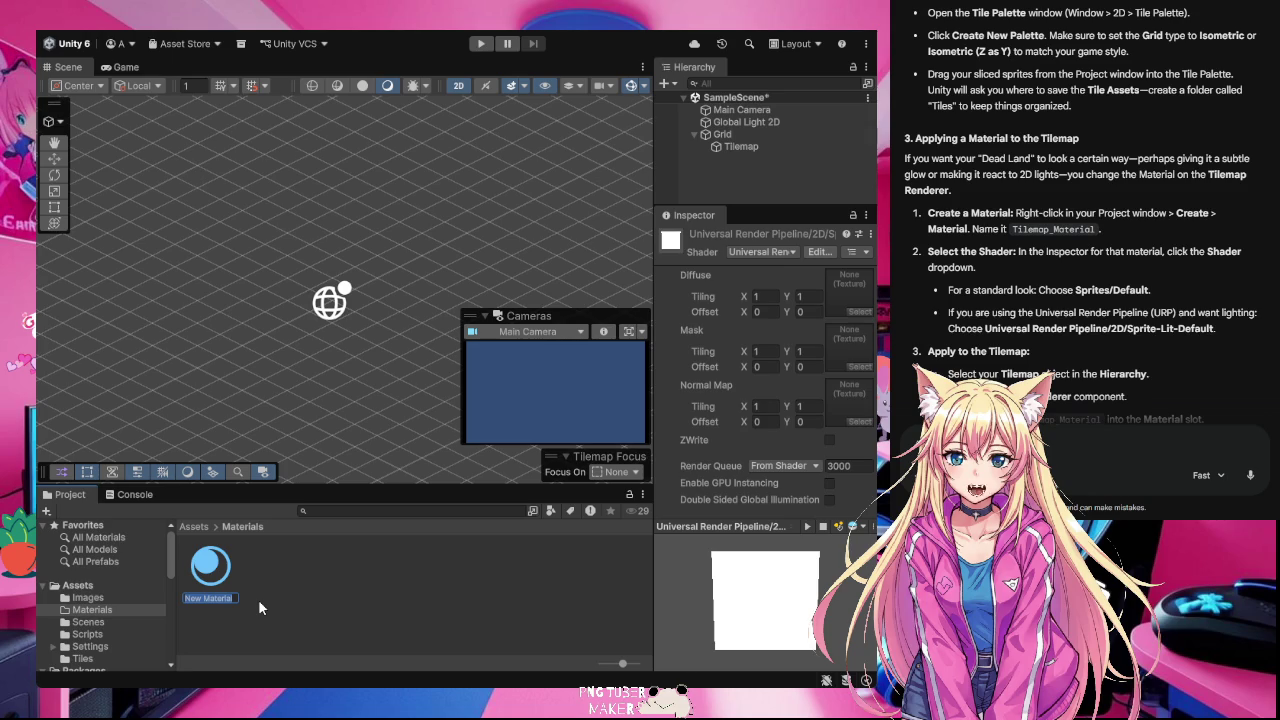
- Rename the new material to Tilemap_Material and review its 2D shader texture slots
type("T")
type("ilem")
type("ap_Ma")
type("te")
type("ial")
key("Return")
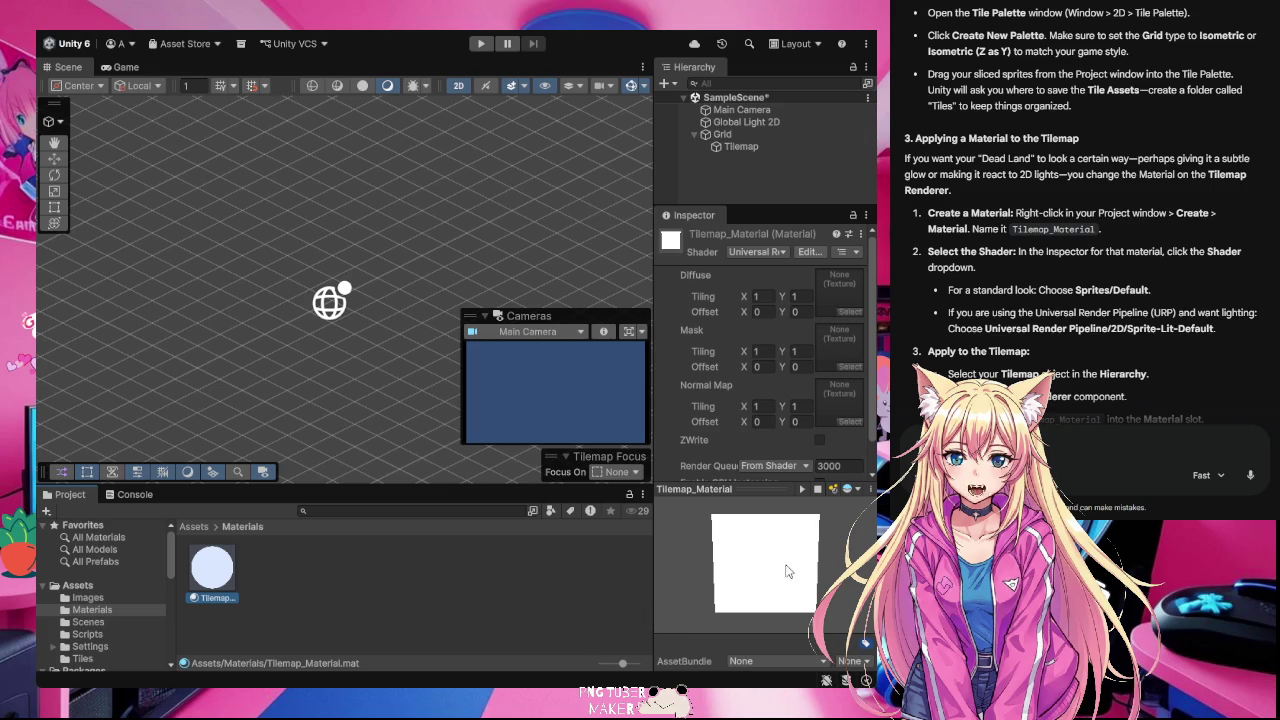
left_click(673, 95)
scroll(790, 402, "down", 1)
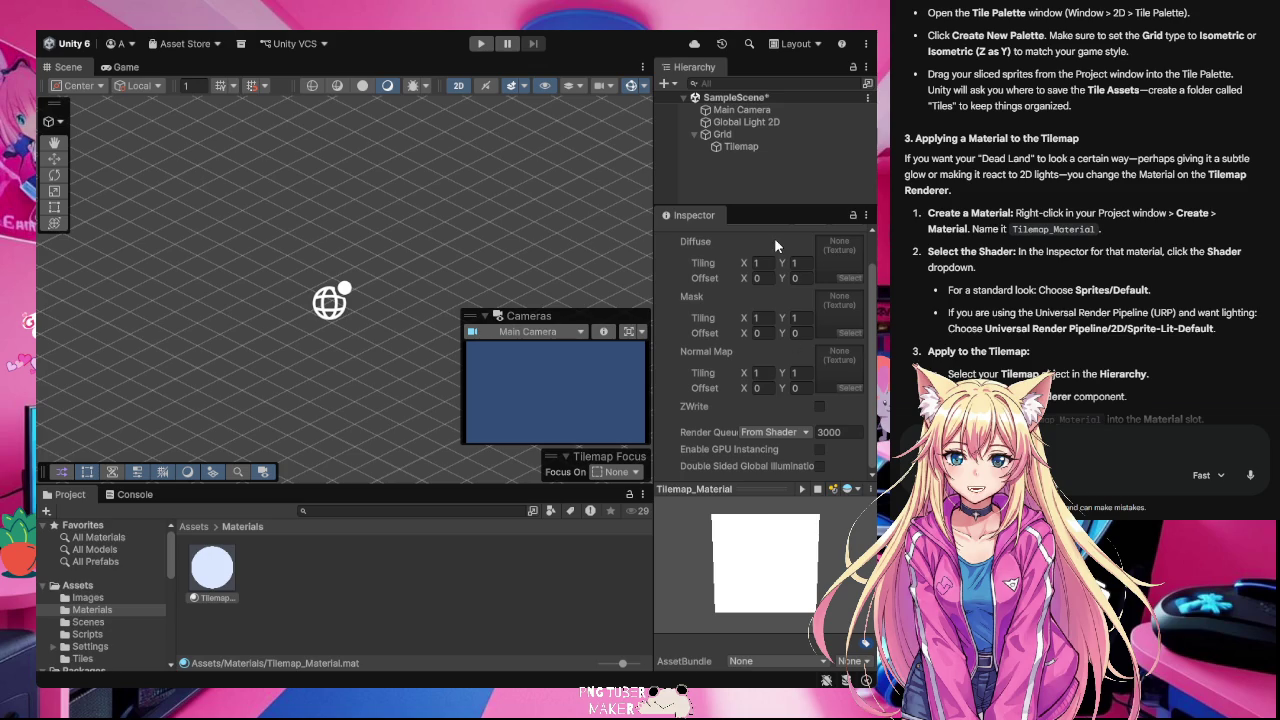
left_click(213, 578)
scroll(785, 445, "up", 2)
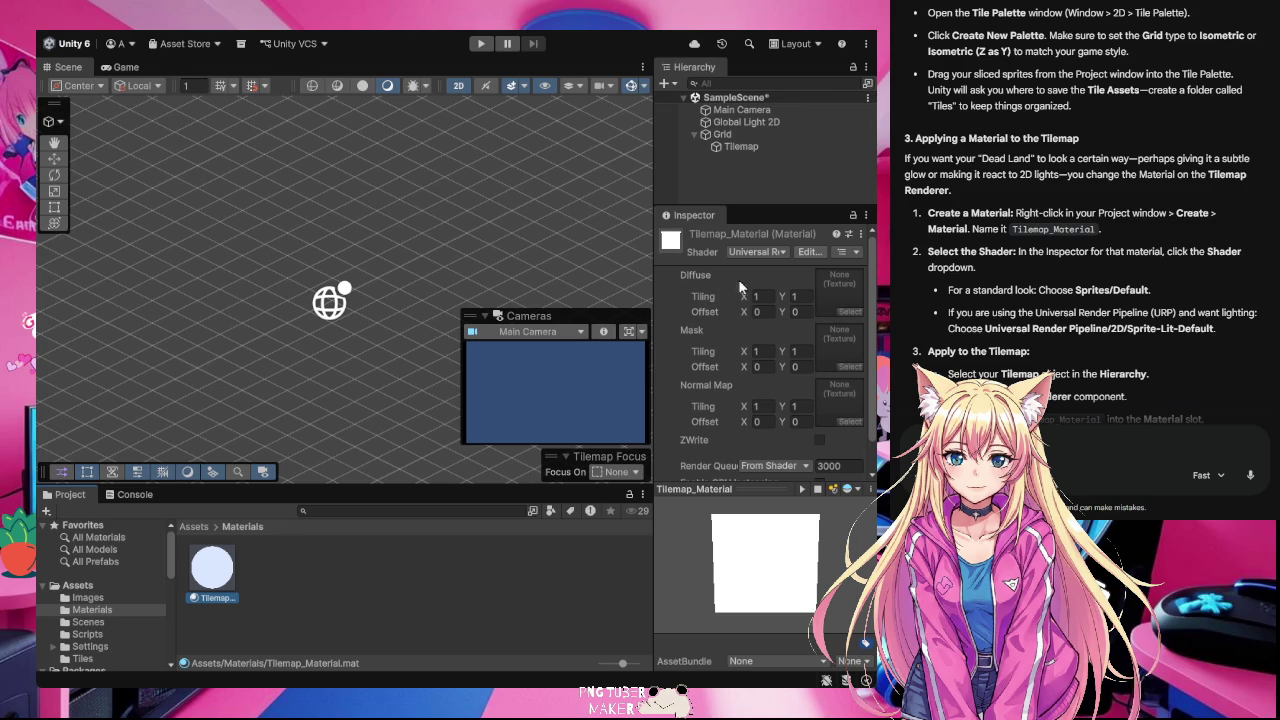
scroll(754, 425, "down", 2)
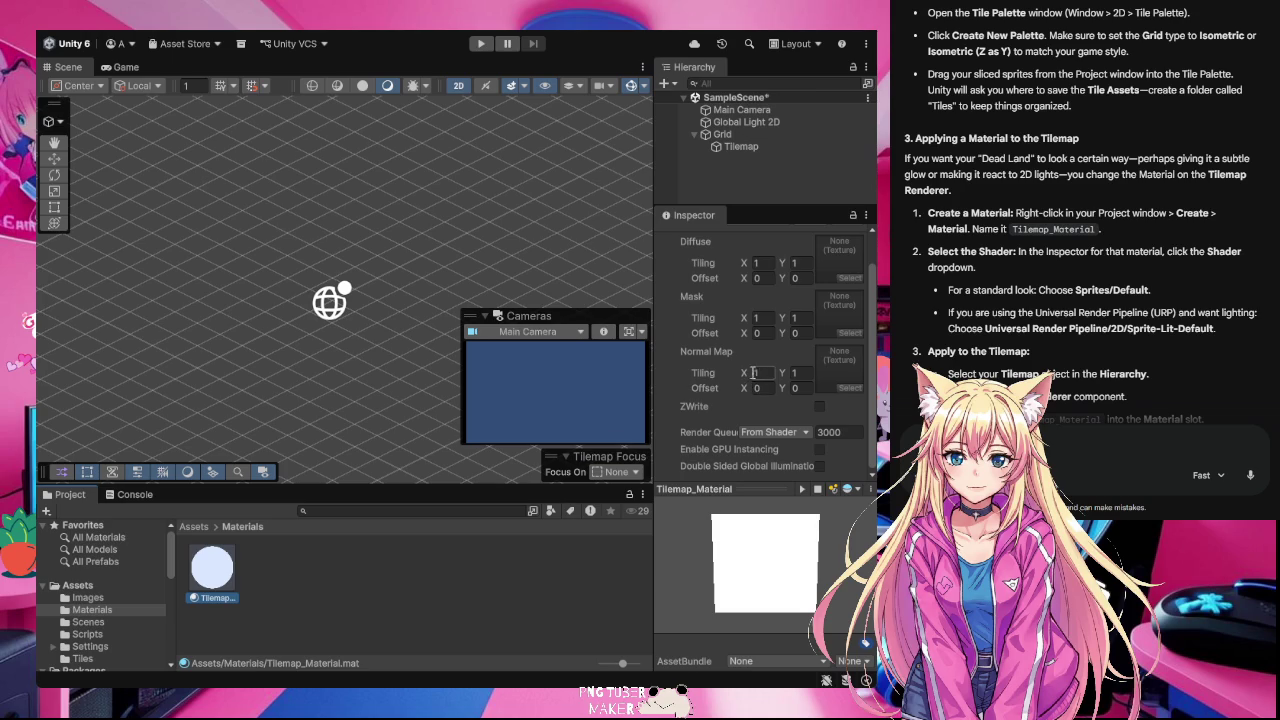
left_click(792, 372)
scroll(793, 409, "up", 1)
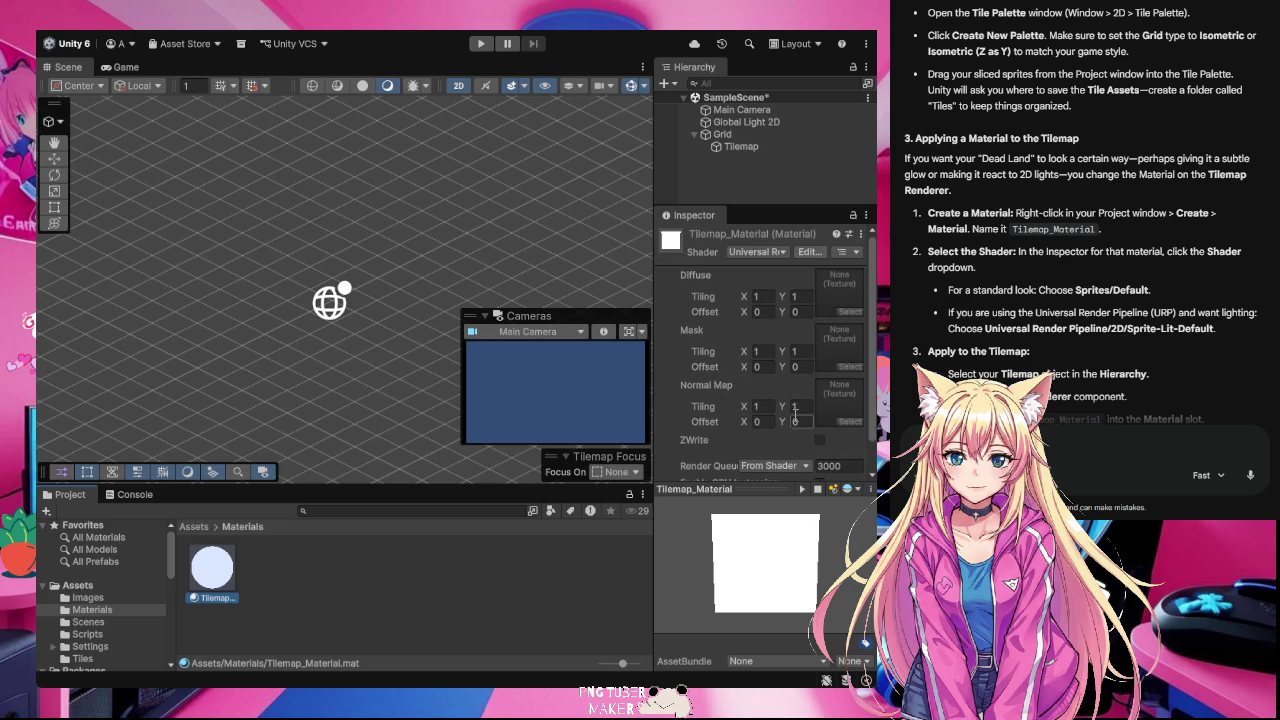
left_click(806, 323)
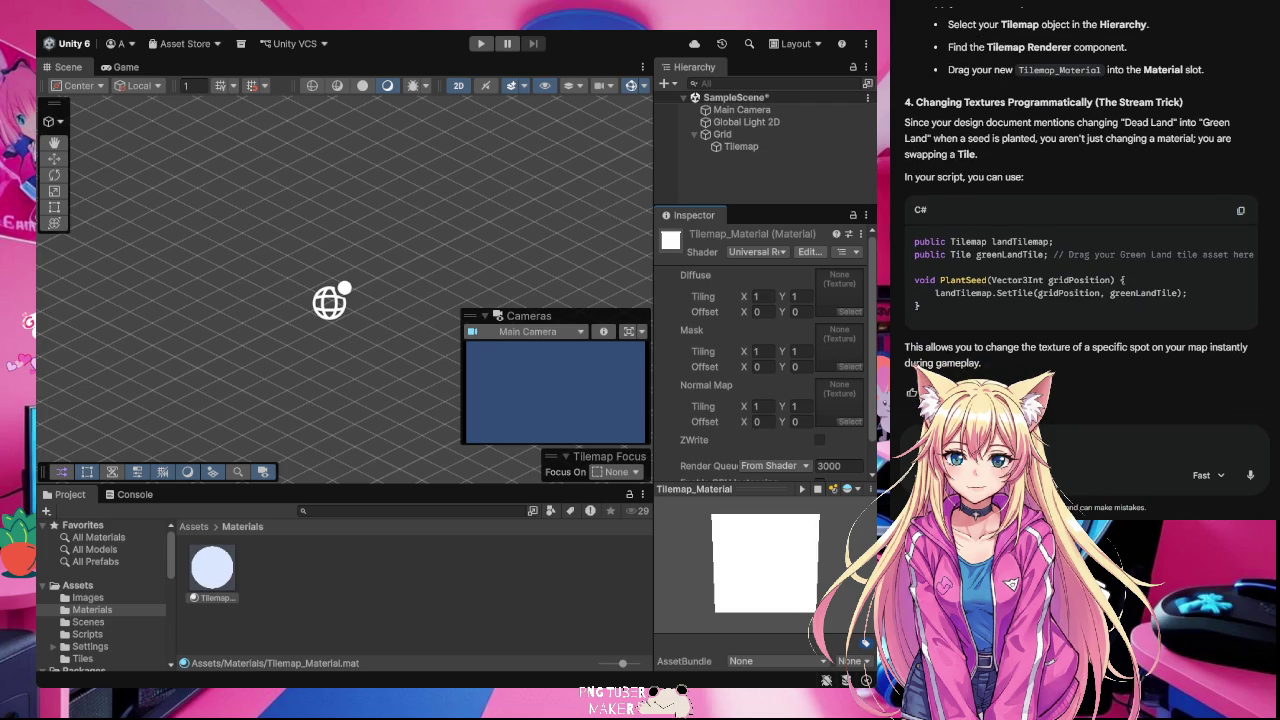
scroll(1080, 230, "up", 3)
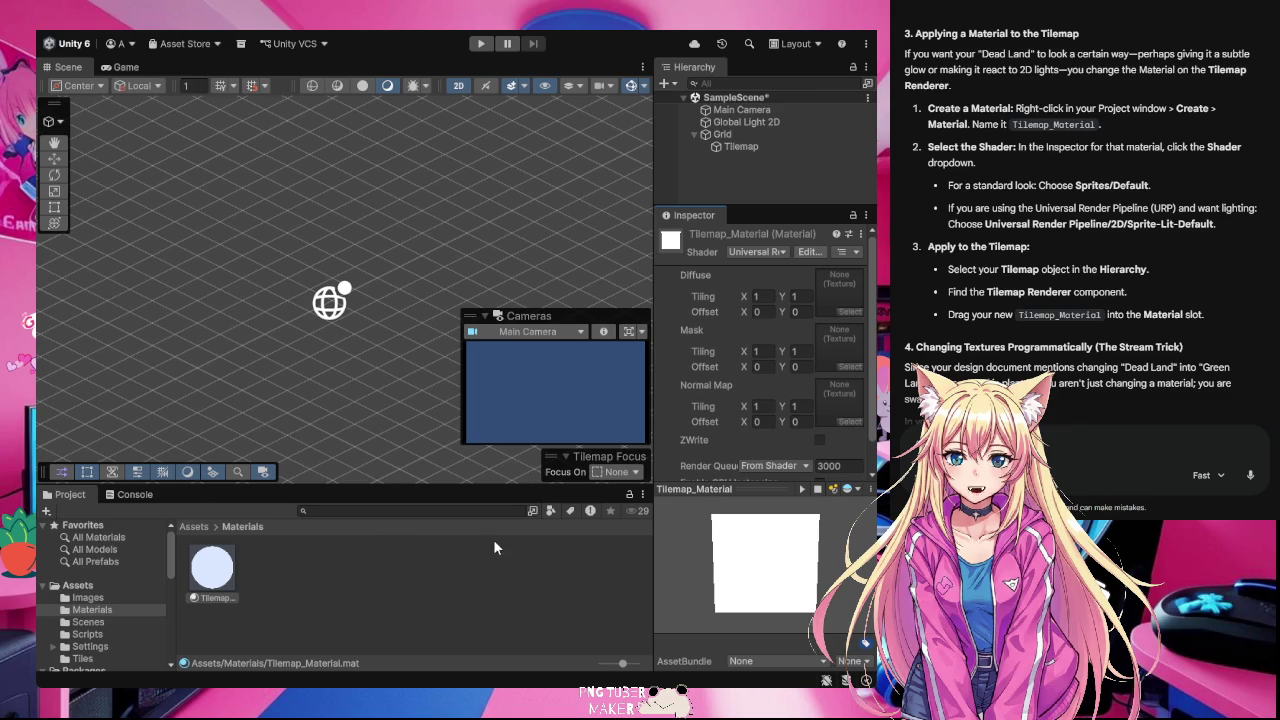
left_click(770, 150)
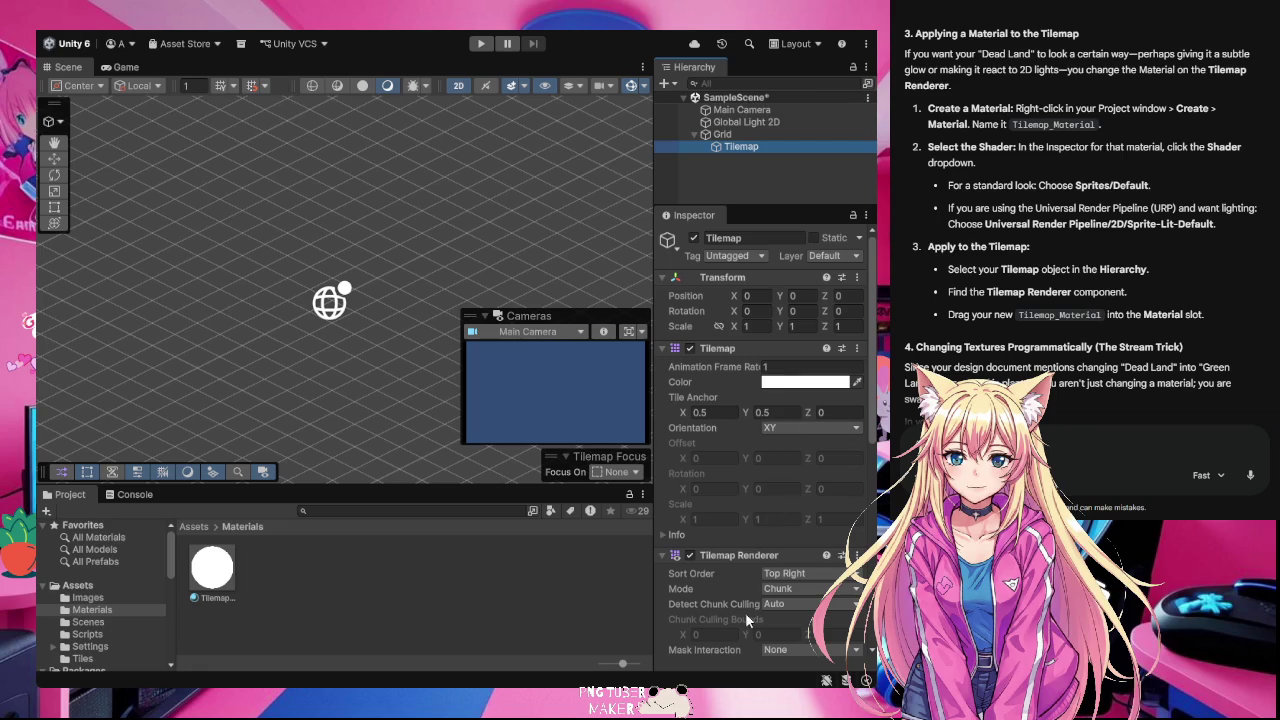
- Assign Tilemap_Material to the Tilemap Renderer's Material slot, then select the material asset
scroll(746, 610, "down", 3)
scroll(733, 493, "down", 1)
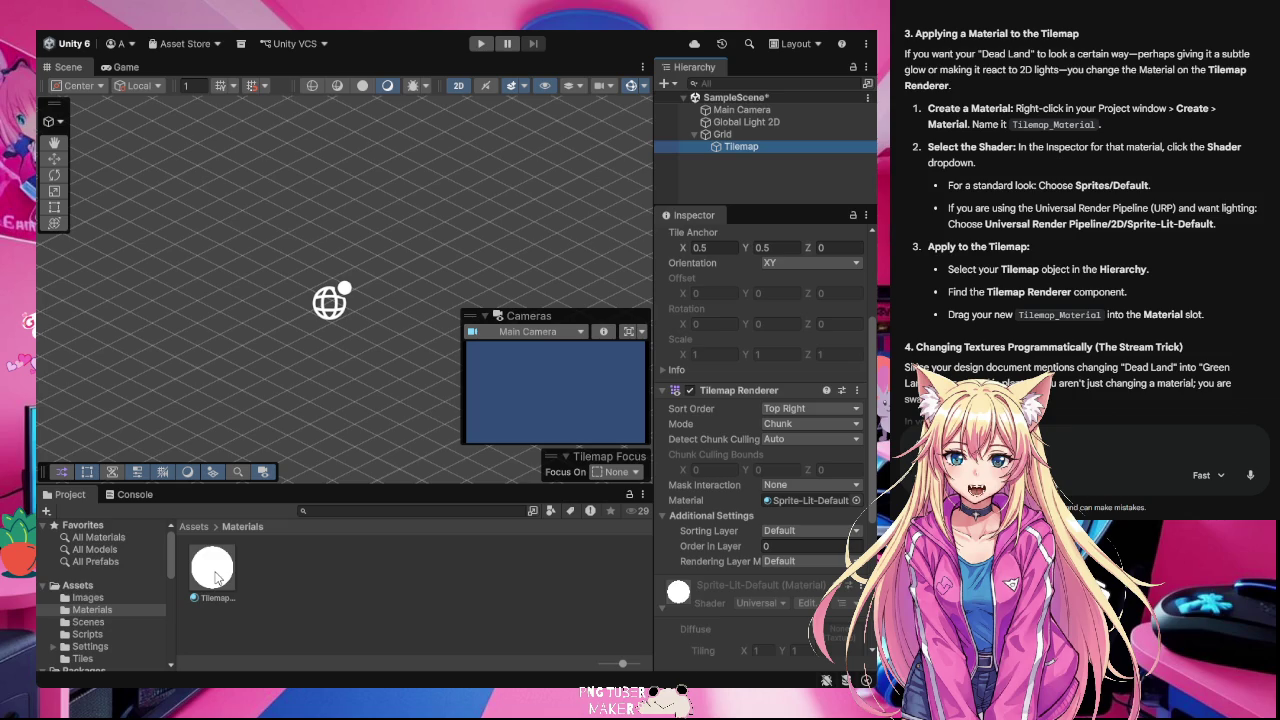
mouse_move(215, 578)
left_mouse_down()
mouse_move(608, 586)
mouse_move(855, 515)
mouse_move(836, 508)
left_mouse_up()
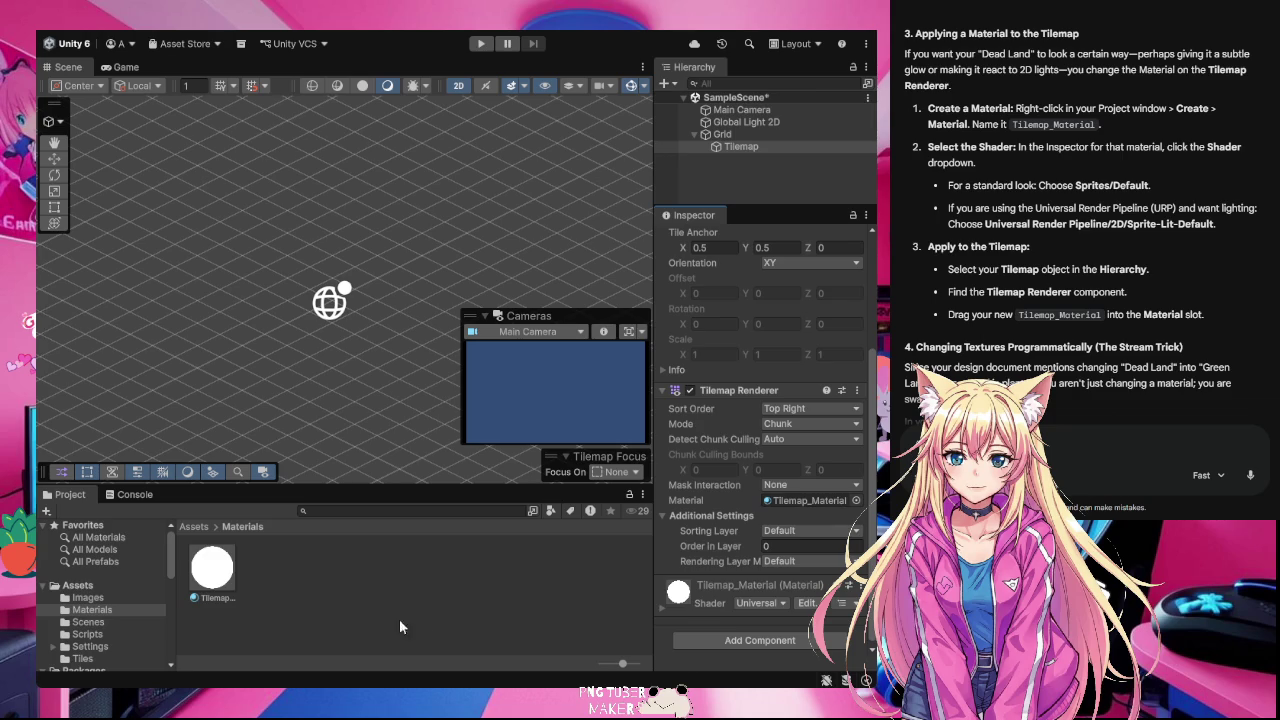
left_click(205, 572)
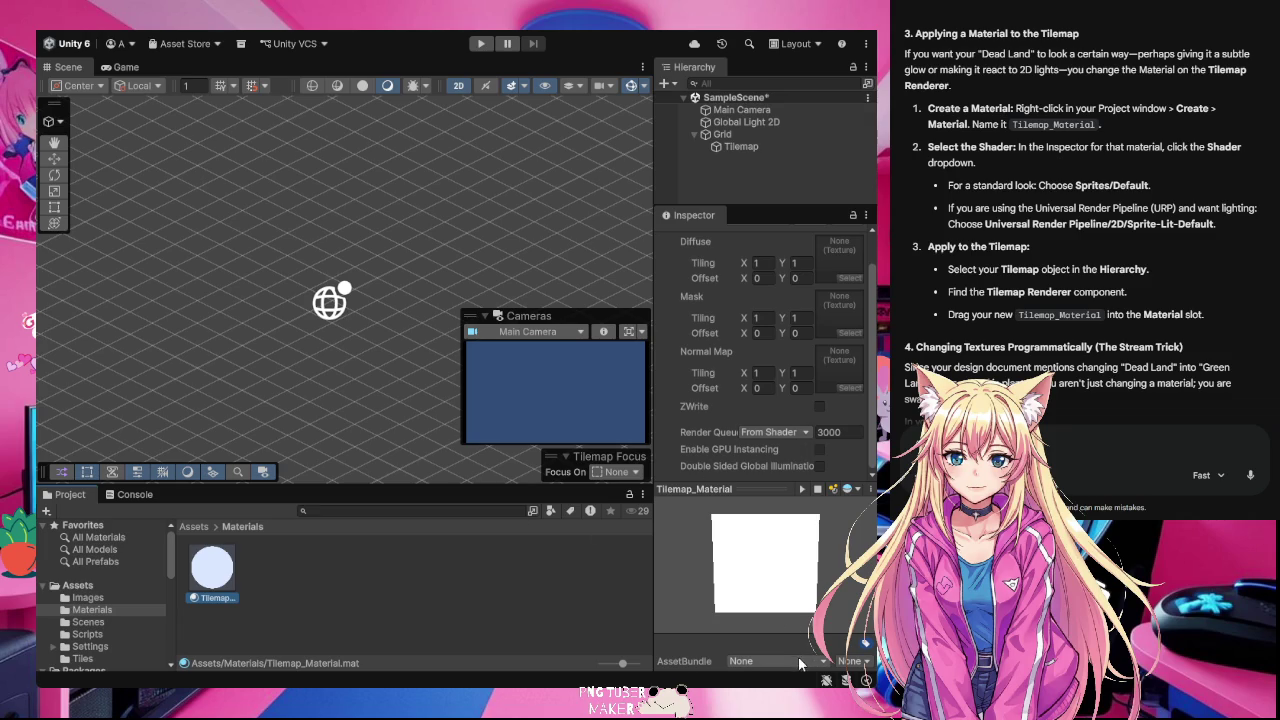
- Reselect Tilemap_Material to show its settings, then focus the AI chat prompt
left_click(540, 610)
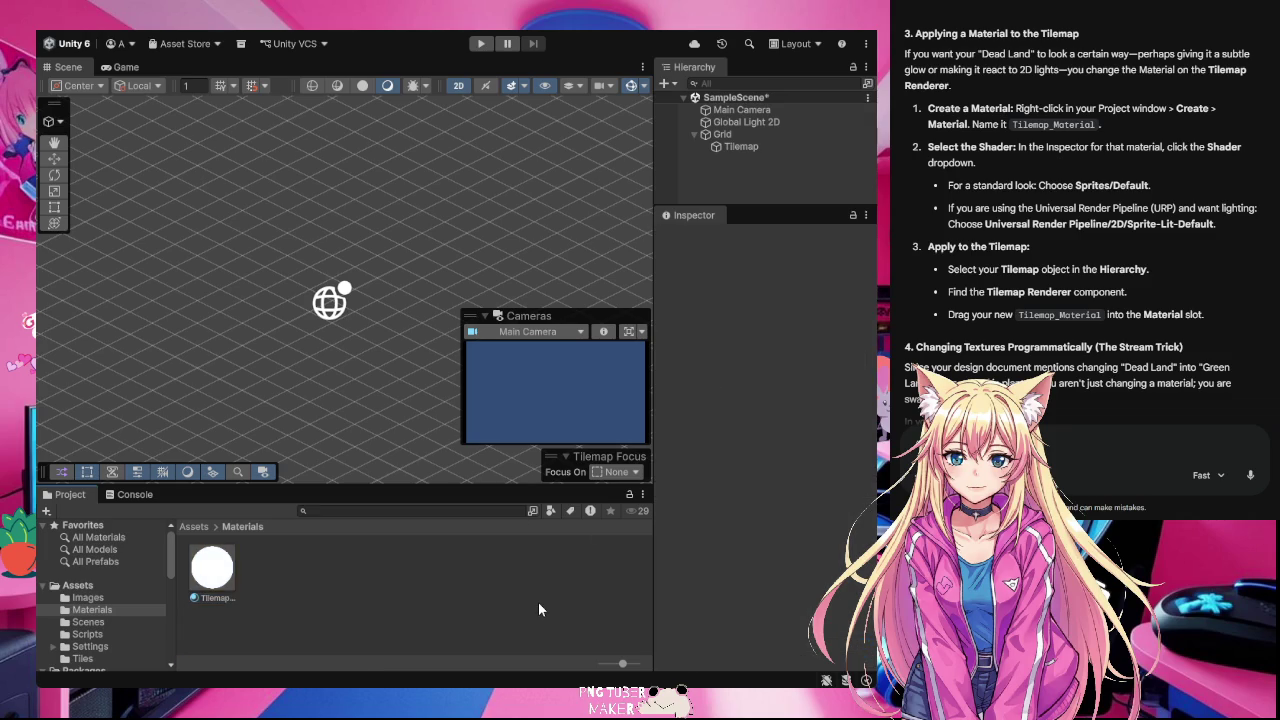
left_click(218, 575)
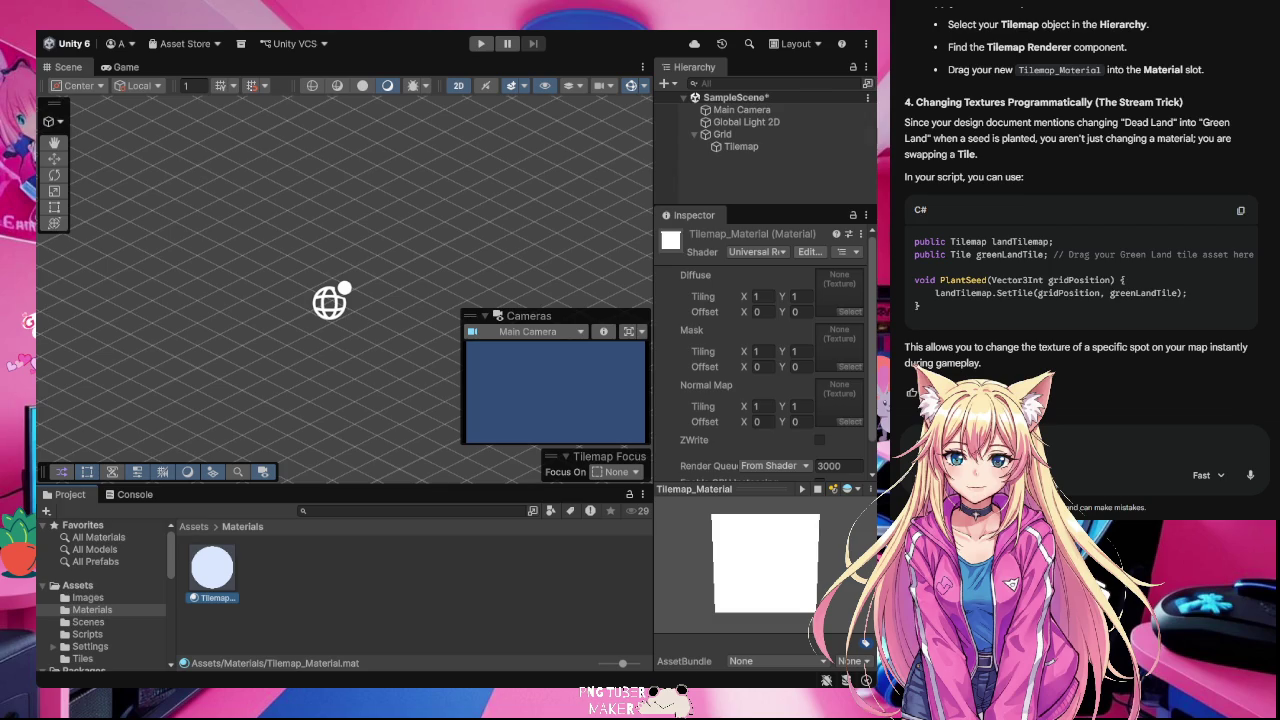
left_click(1113, 451)
- Draft a Gemini question about a land sprite sitting just above the land disappearing
key("ctrl+v")
type("lnad sprit")
key("BackSpace")
key("BackSpace")
key("BackSpace")
type("land spri")
type("te")
type("justr ab")
key("BackSpace")
key("BackSpace")
key("BackSpace")
type("aboe the land and ")
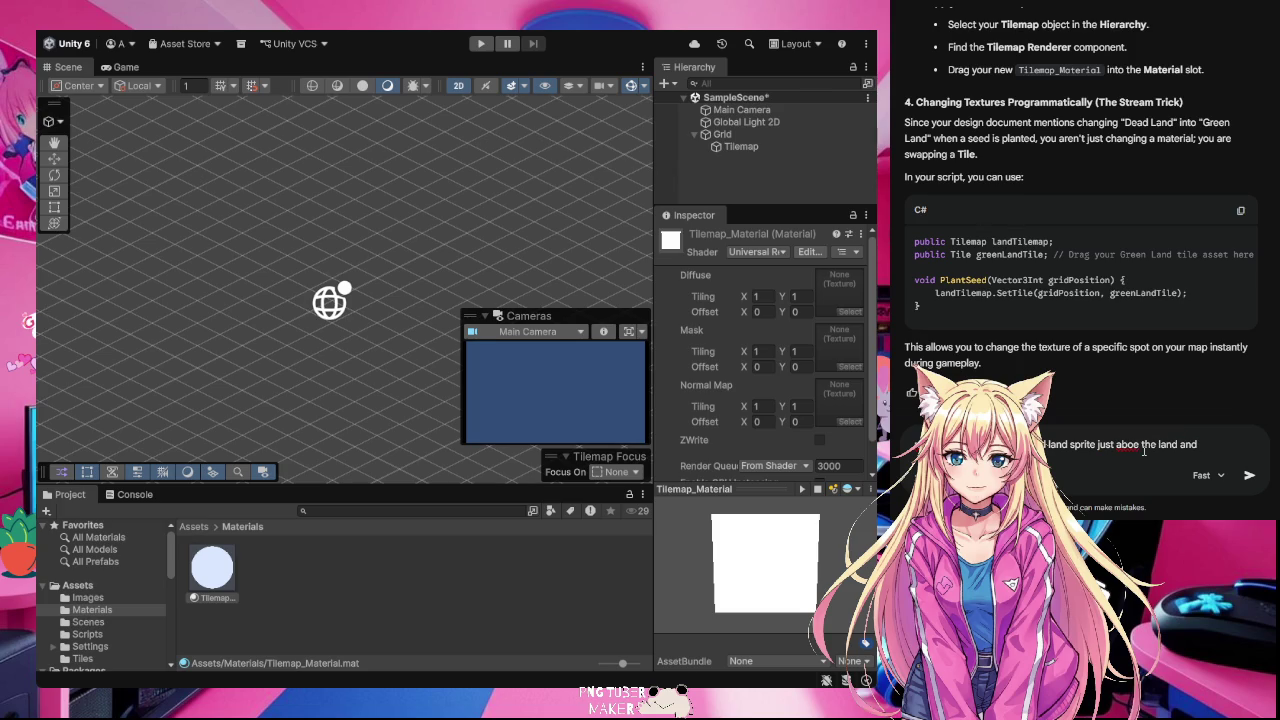
type("disa")
type("[era")
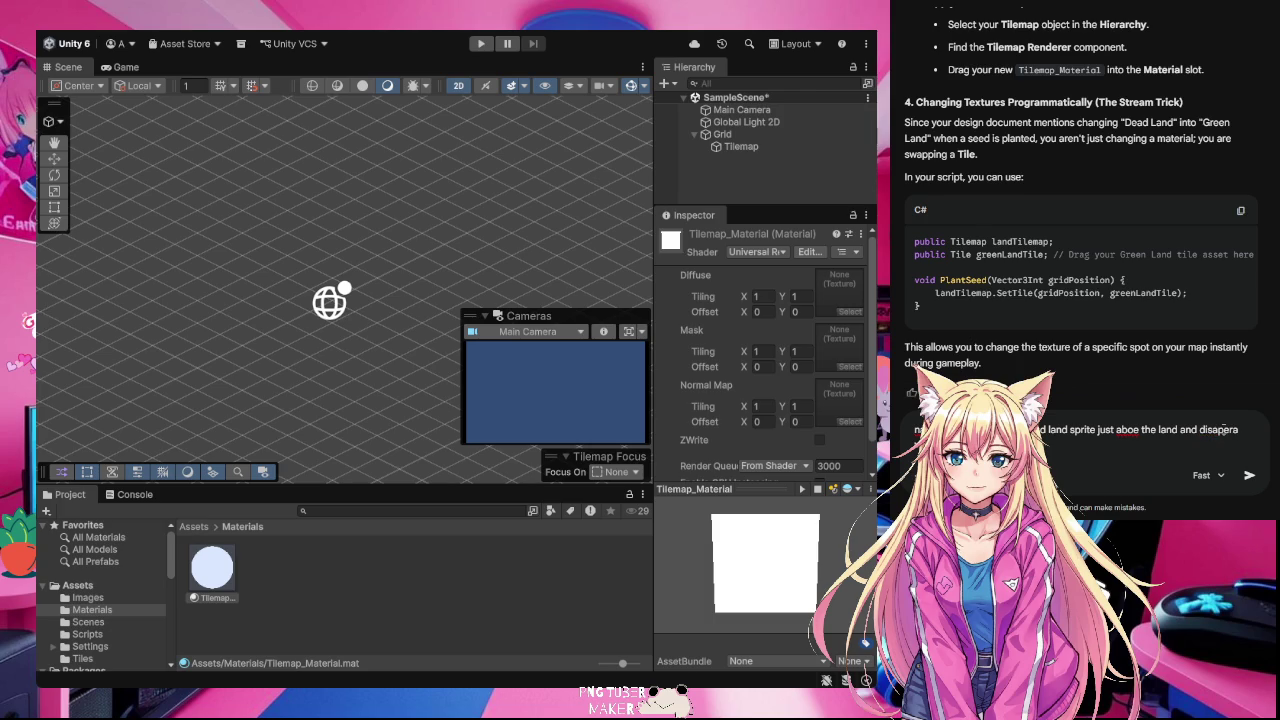
key("BackSpace")
- Correct 'aboe' and 'disaper' to end with 'disappear when clicked', and send it
left_click(1130, 429)
type("v")
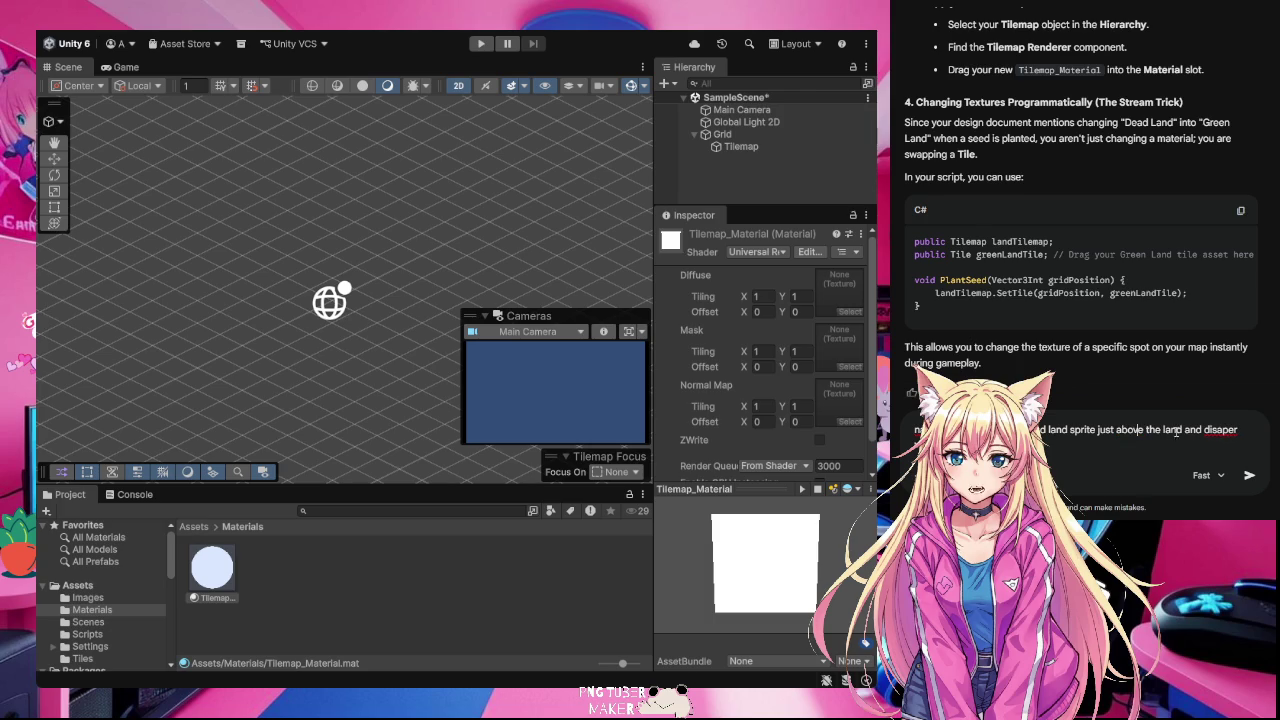
double_click(1214, 430)
key("BackSpace")
type("disappear when clicked")
left_click(1249, 475)
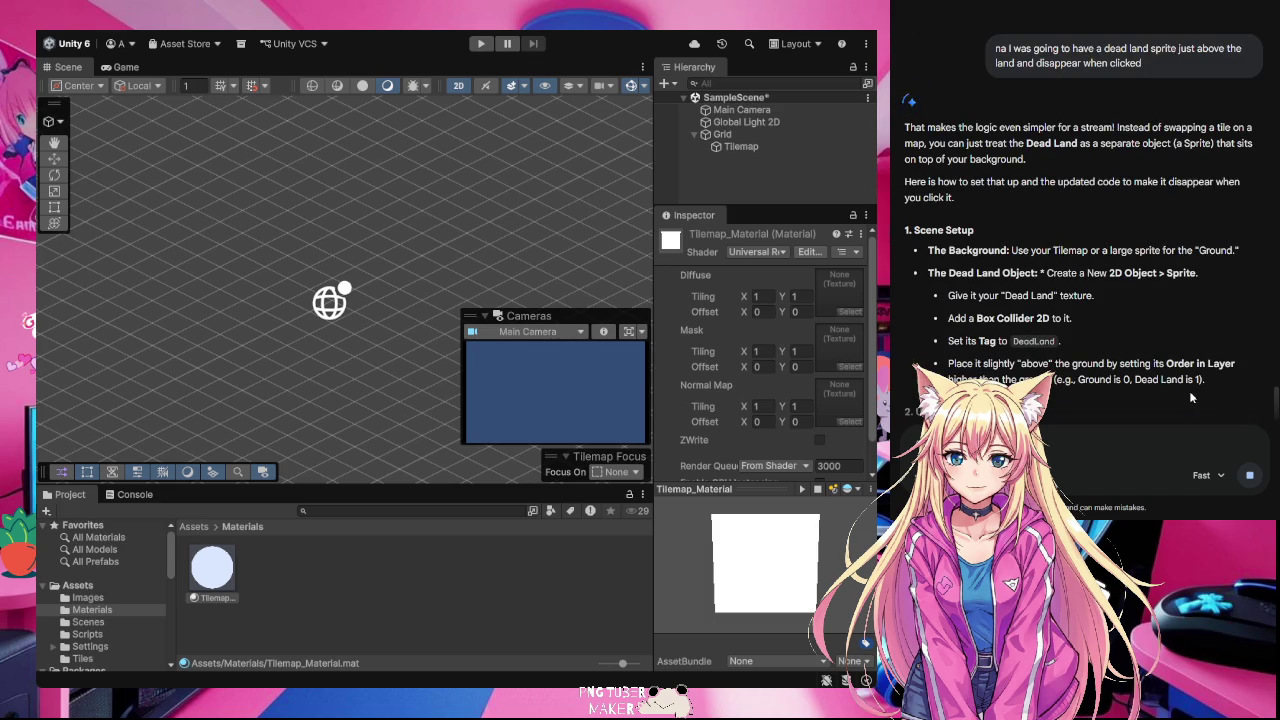
- Read through Gemini's Dead Land setup reply and paste the start of a follow-up
scroll(1190, 393, "up", 3)
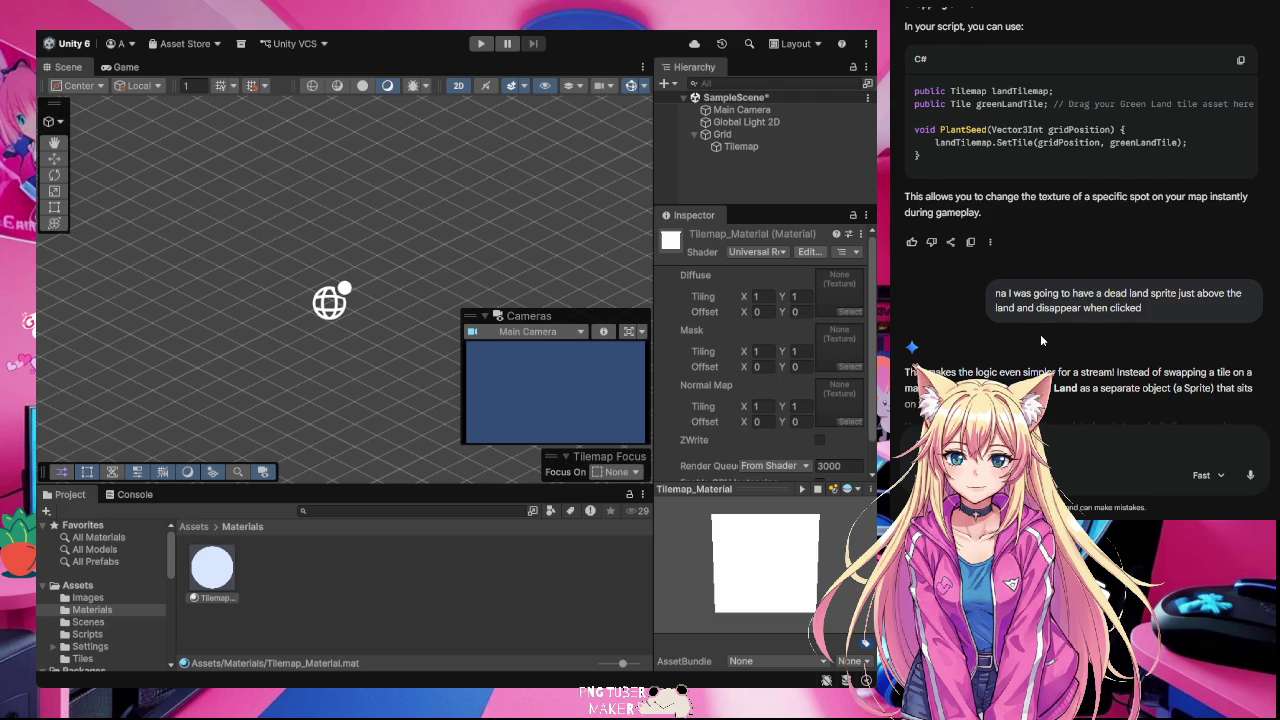
scroll(1040, 334, "down", 3)
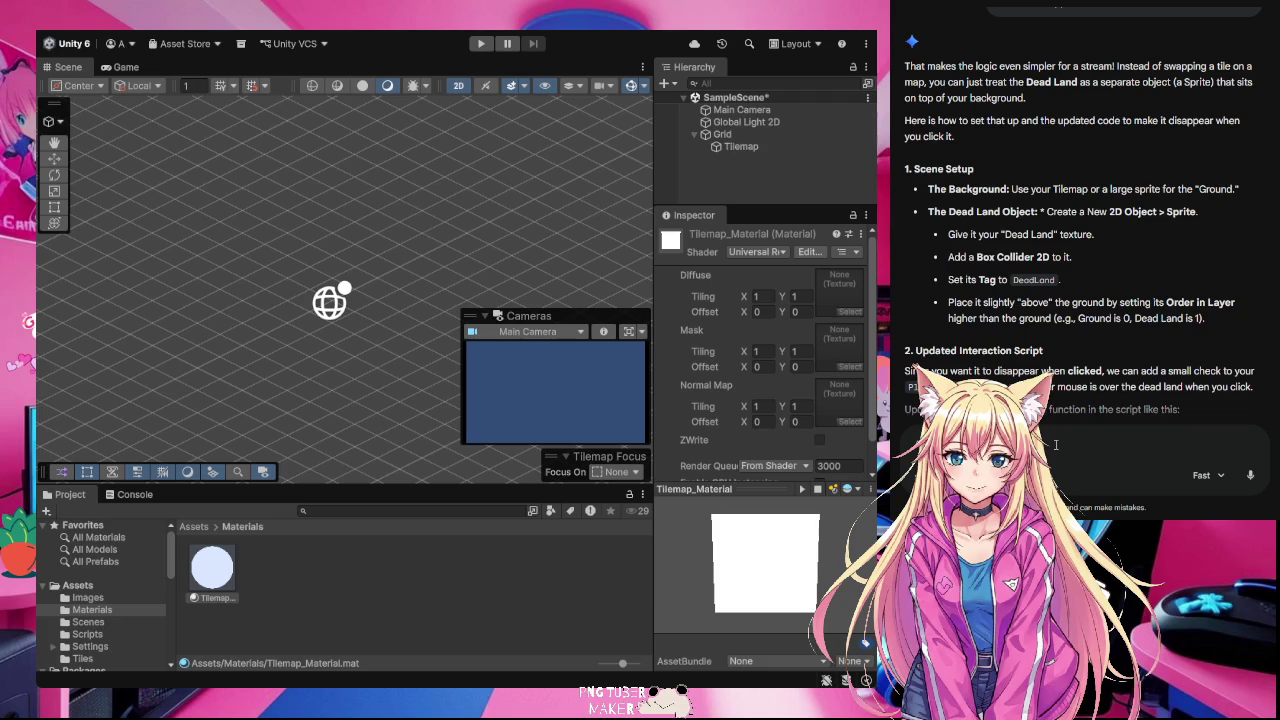
key("ctrl+v")
- Ask Gemini whether the tilemap material should be green and how to apply the tile palette
type("be")
type(" green")
type(" I don't know wh")
key("BackSpace")
key("BackSpace")
type("how to")
type(" bet the tile")
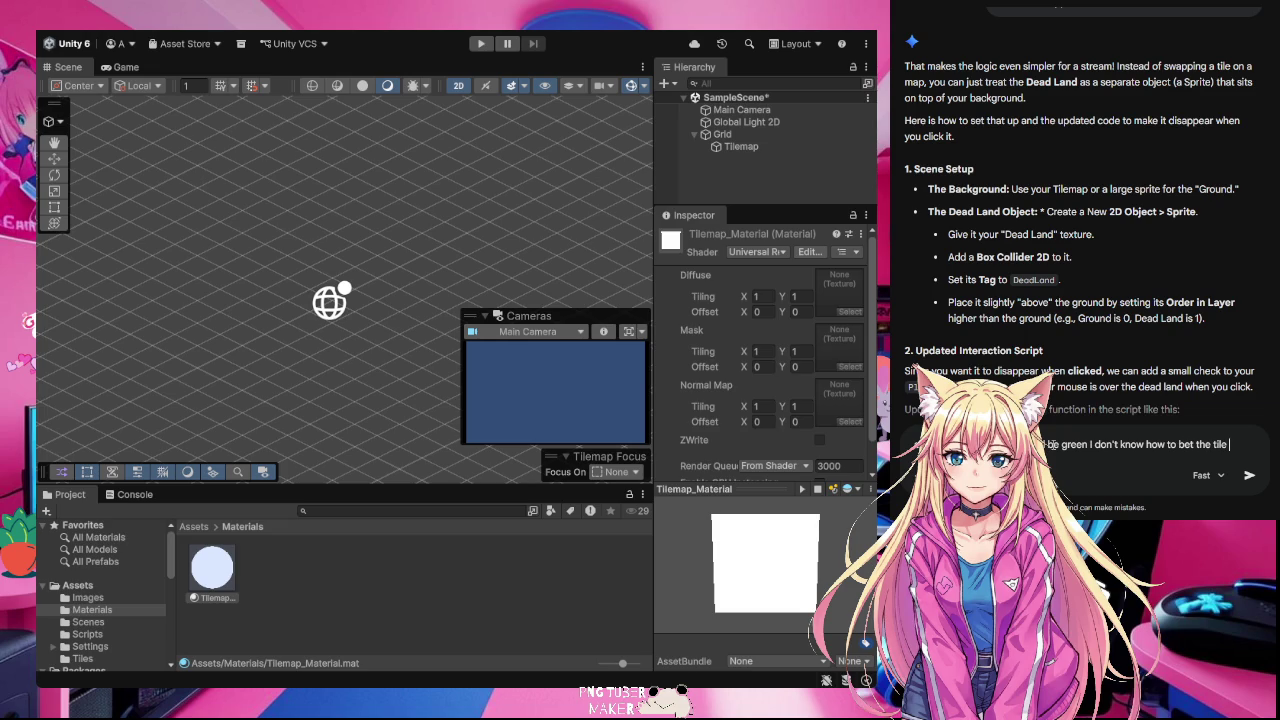
type(" p")
type("lace")
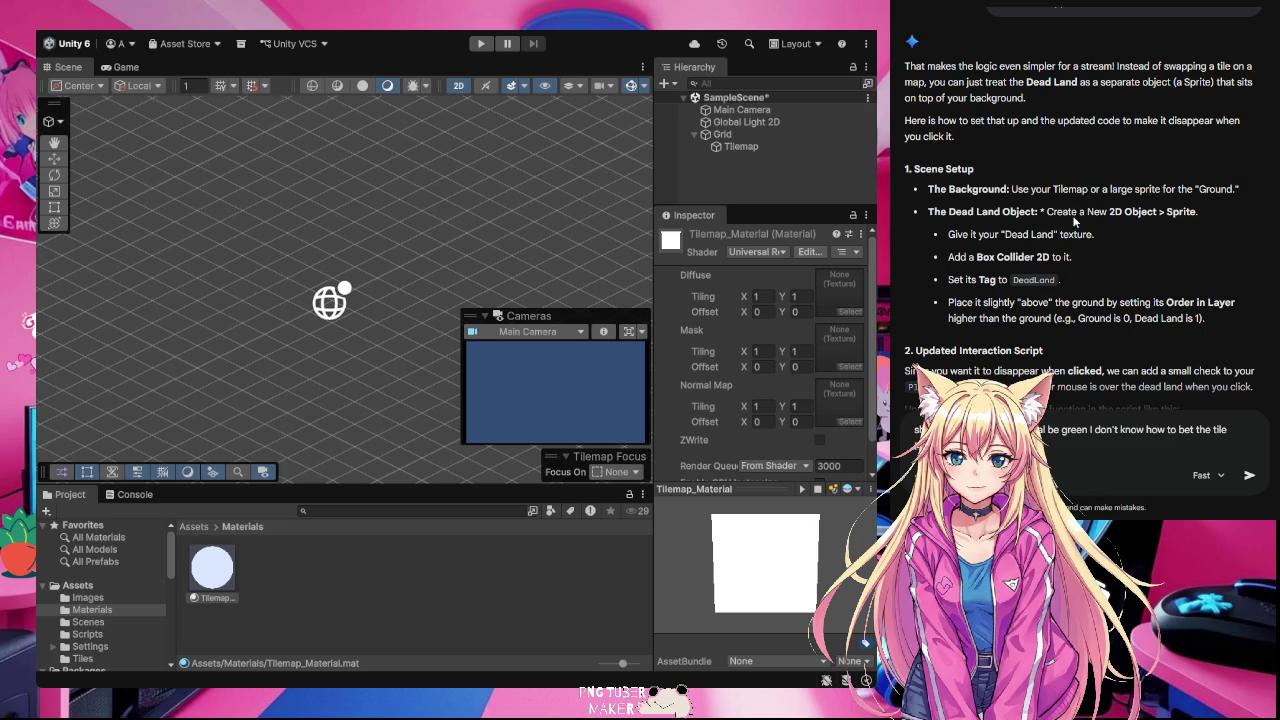
key("Return")
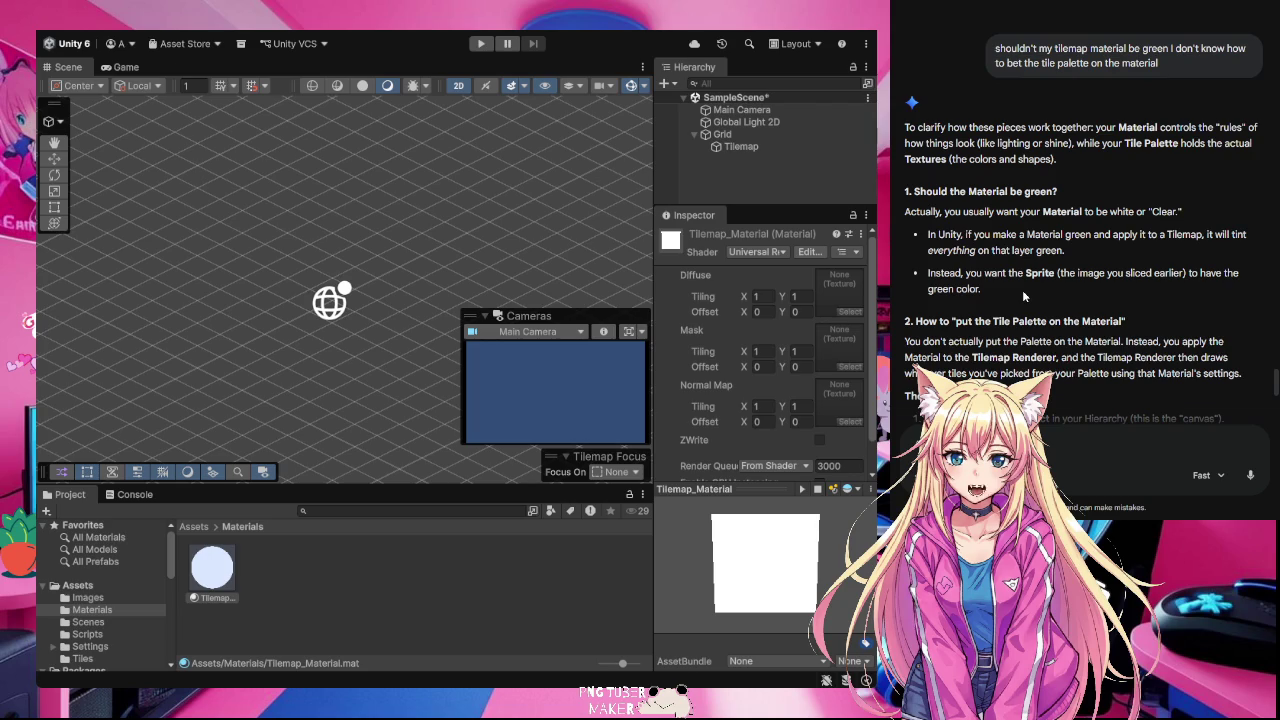
scroll(1022, 290, "down", 2)
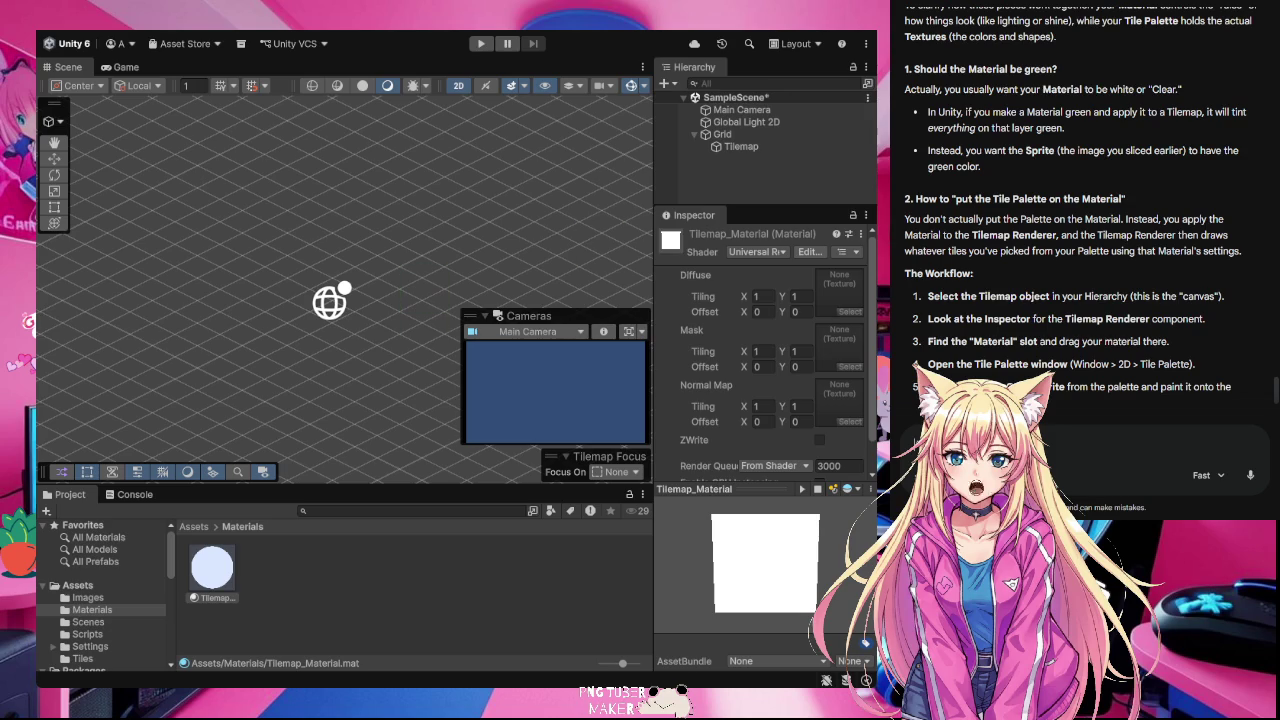
left_click(746, 146)
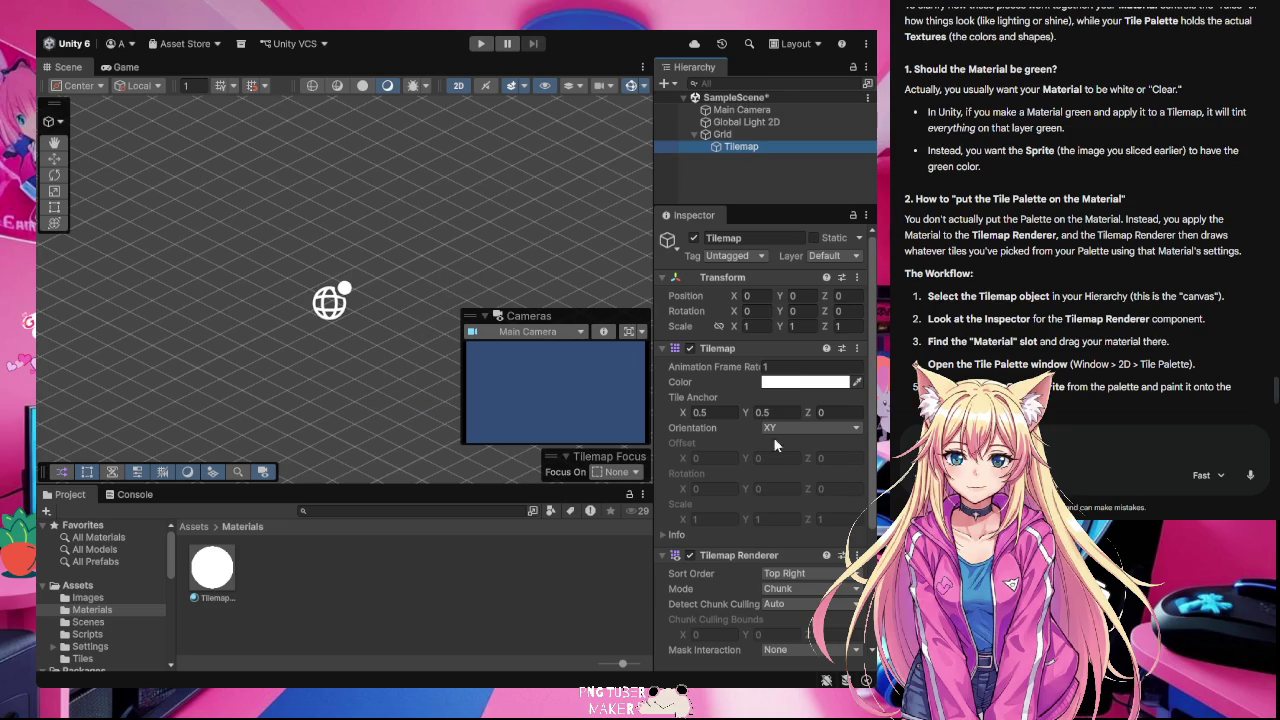
- Check the Tilemap Renderer's Material field, then paint a large patch of grass
scroll(719, 566, "down", 2)
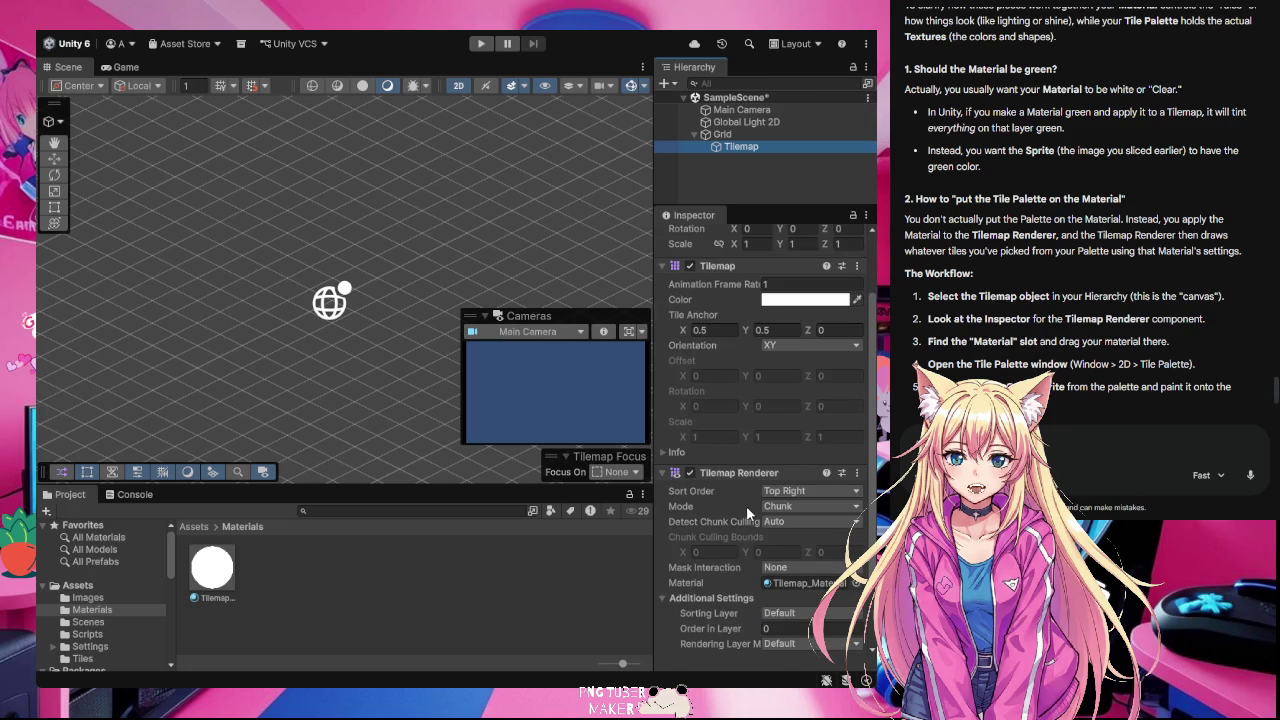
scroll(746, 506, "down", 1)
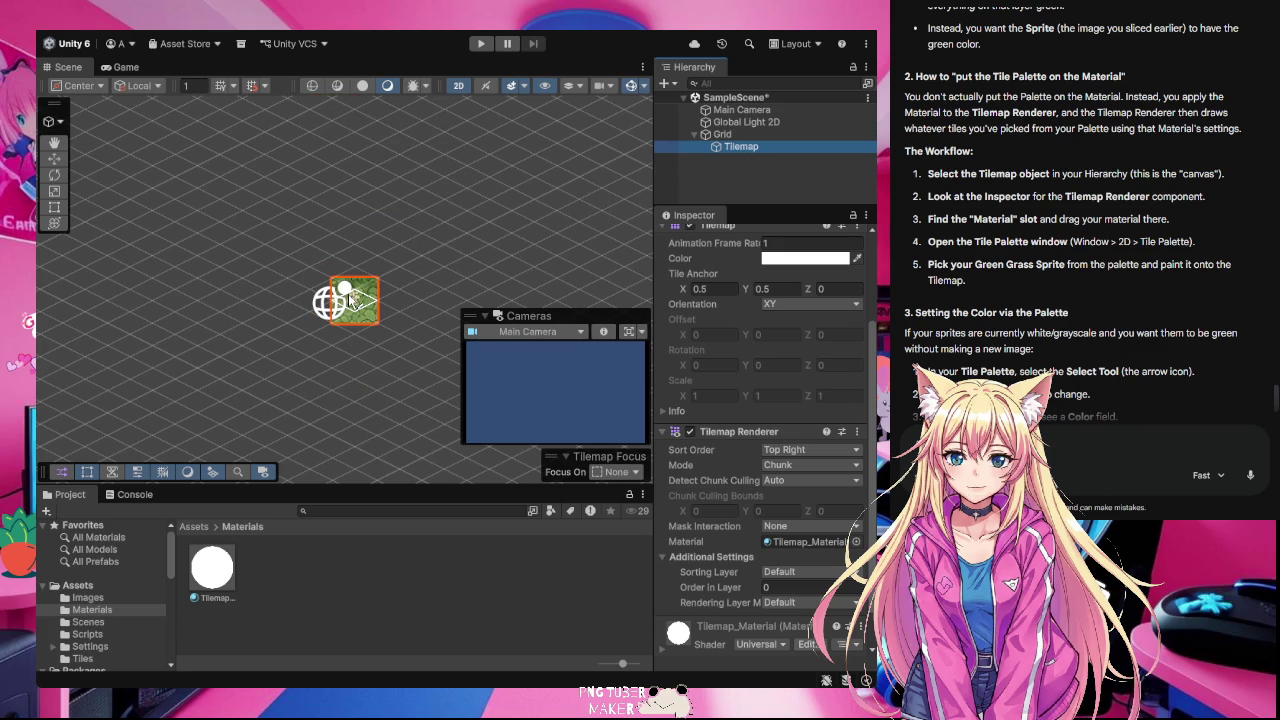
mouse_move(350, 300)
left_mouse_down()
mouse_move(280, 255)
mouse_move(420, 370)
mouse_move(447, 278)
mouse_move(300, 230)
mouse_move(390, 225)
mouse_move(540, 150)
mouse_move(222, 188)
mouse_move(445, 240)
mouse_move(470, 380)
mouse_move(520, 290)
mouse_move(272, 395)
mouse_move(250, 230)
mouse_move(180, 350)
mouse_move(270, 420)
mouse_move(478, 449)
left_mouse_up()
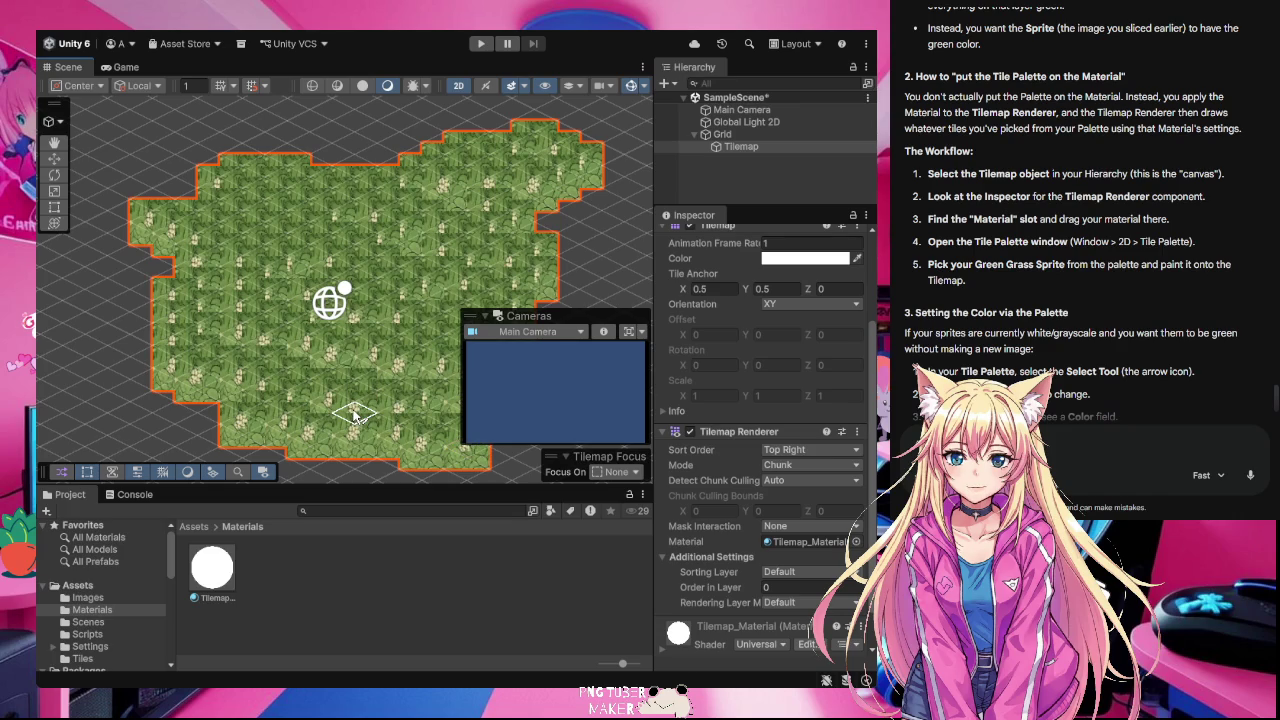
- Patch the grass's bottom-edge gap and box-fill large regions with lighter clover grass
left_click(396, 462)
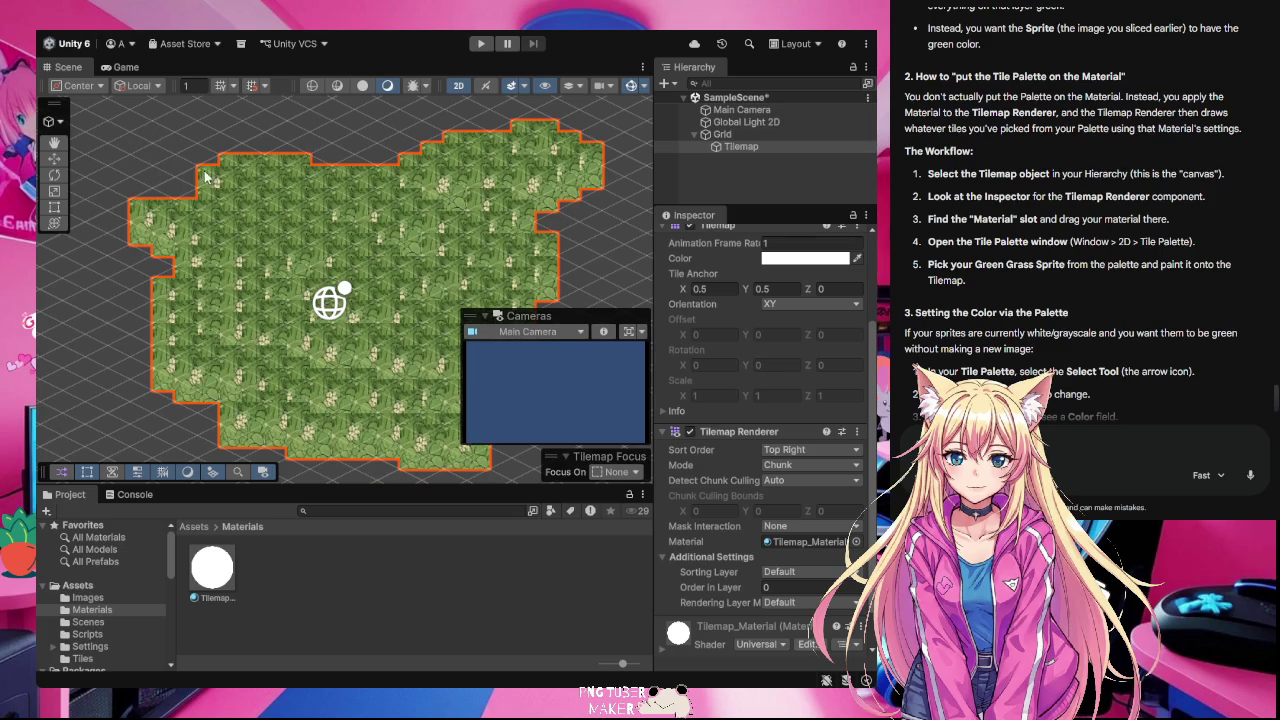
left_click_drag(245, 219, 660, 220)
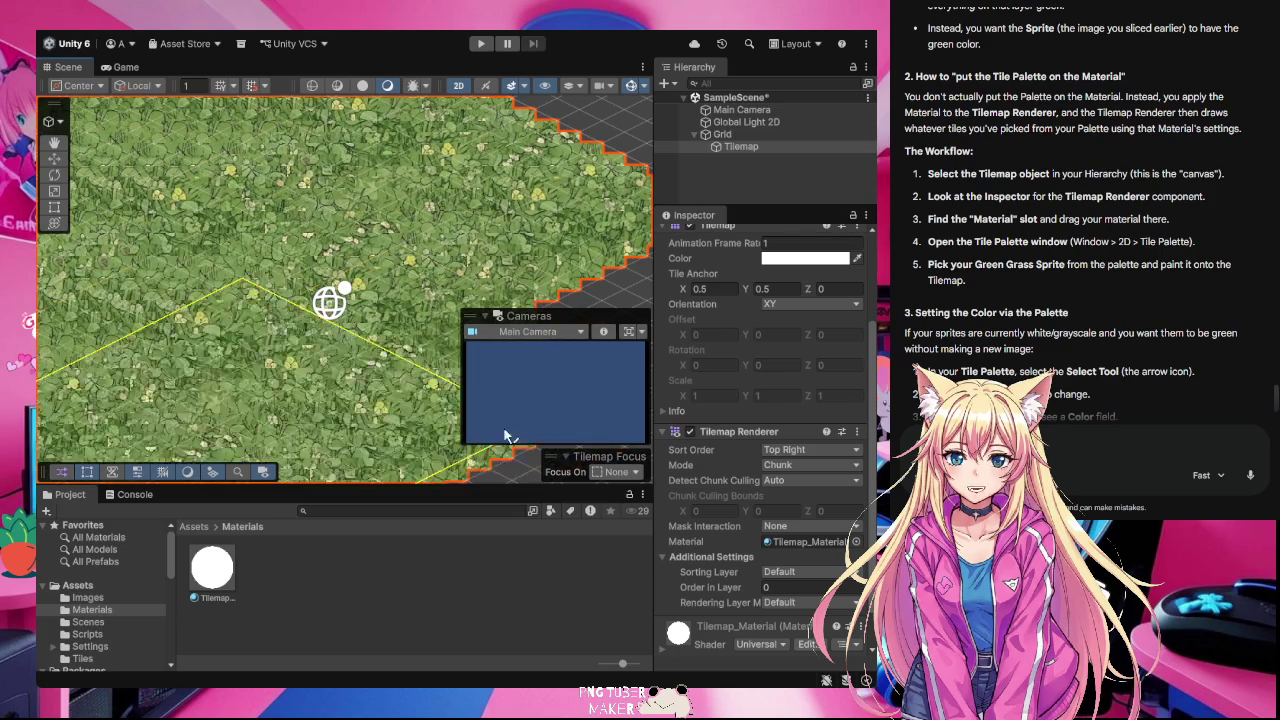
mouse_move(150, 260)
left_mouse_down()
mouse_move(400, 220)
mouse_move(632, 144)
left_mouse_up()
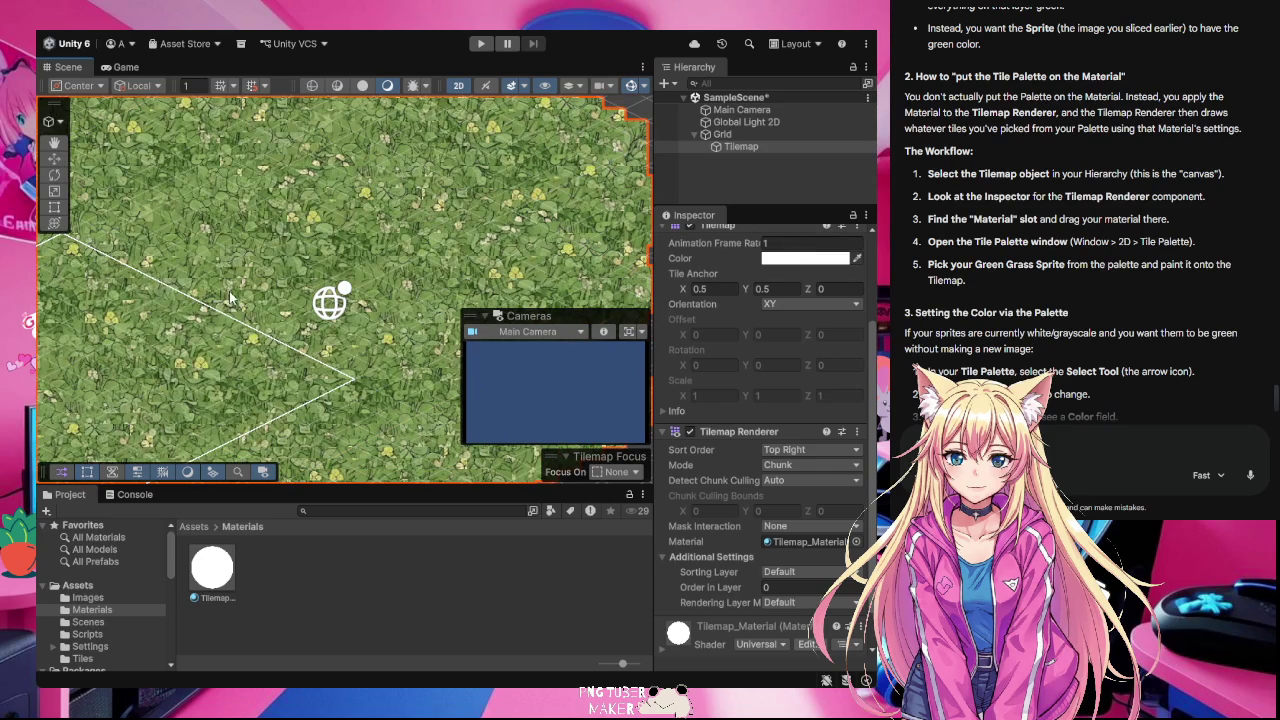
left_click_drag(45, 298, 600, 270)
mouse_move(45, 385)
left_mouse_down()
mouse_move(330, 440)
mouse_move(422, 481)
left_mouse_up()
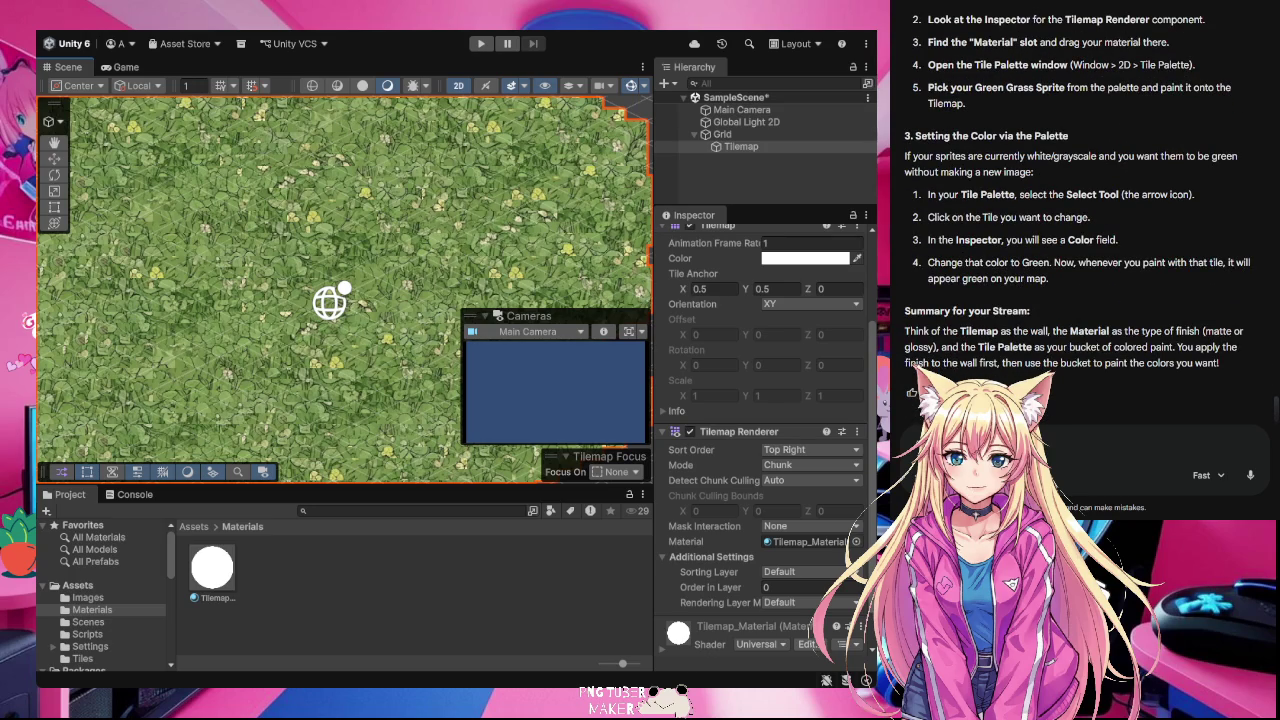
- Send Gemini a screenshot of the grass tilemap scene asking for feedback, and read its reply
scroll(1080, 214, "up", 5)
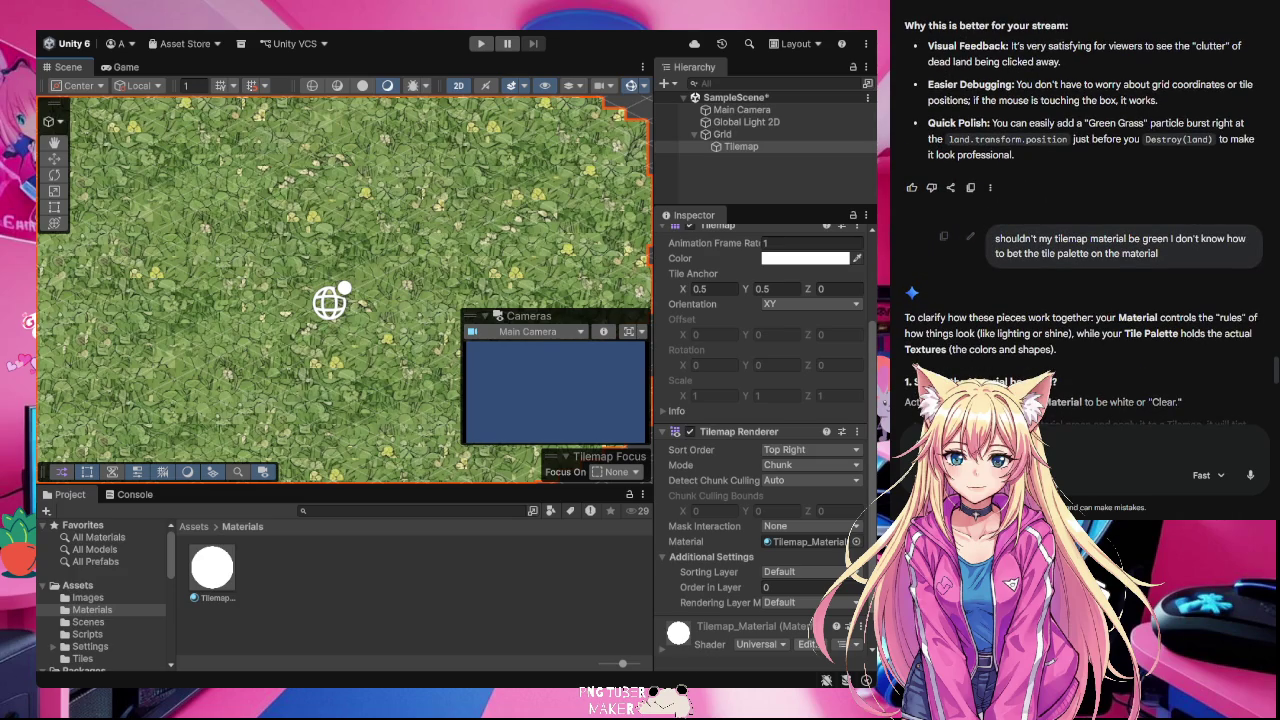
type("ok")
key("Return")
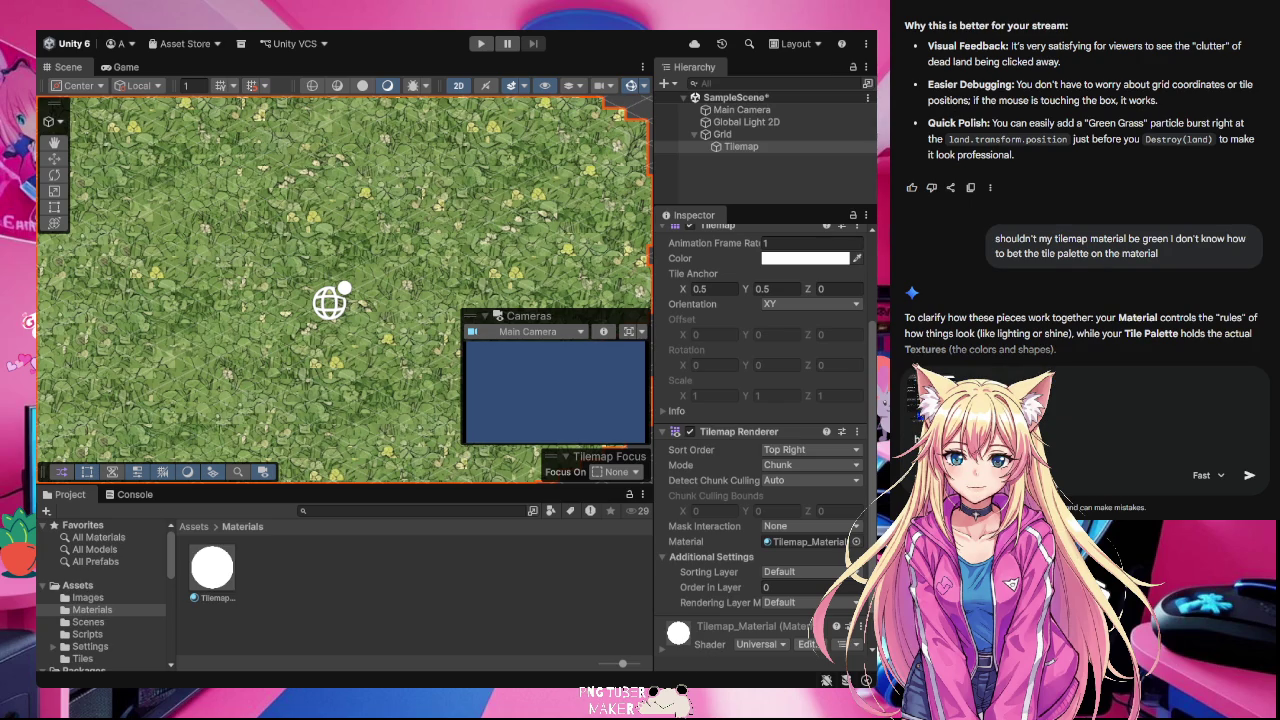
key("Return")
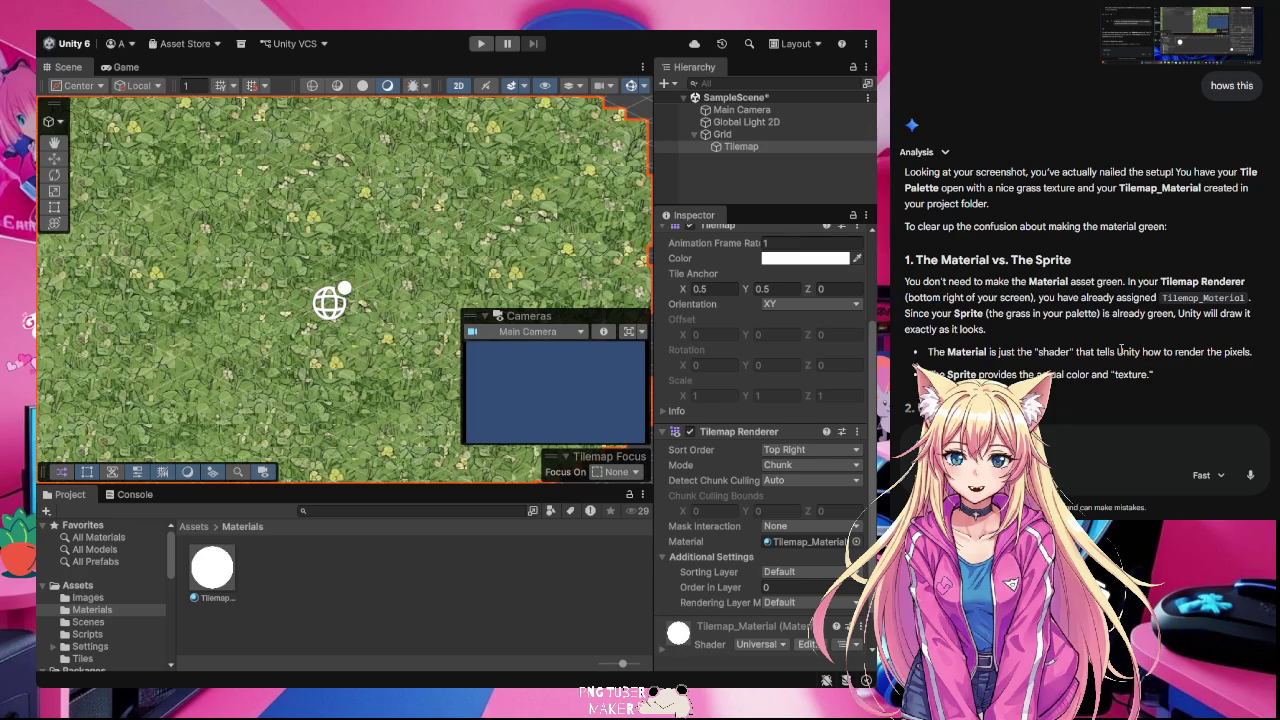
scroll(1208, 320, "down", 3)
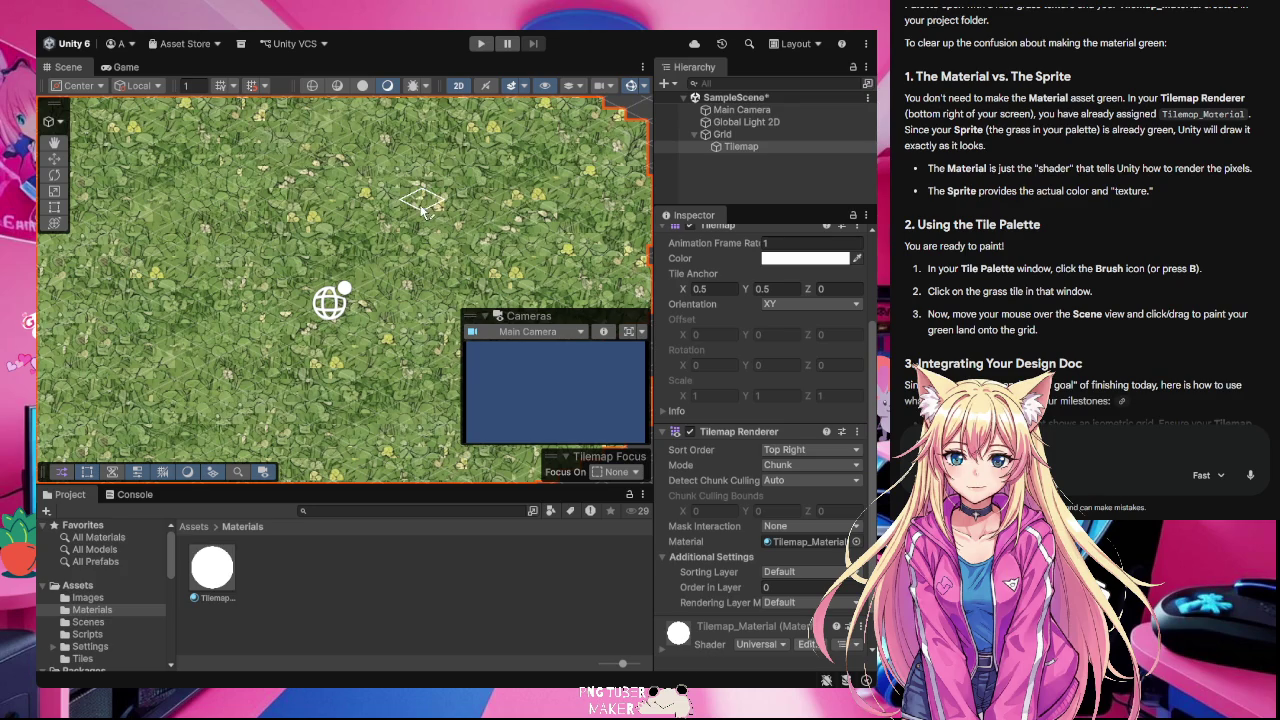
- Pan the tilemap down in the Scene view, then dock and collapse the Camera preview
scroll(425, 212, "down", 10)
scroll(422, 210, "up", 2)
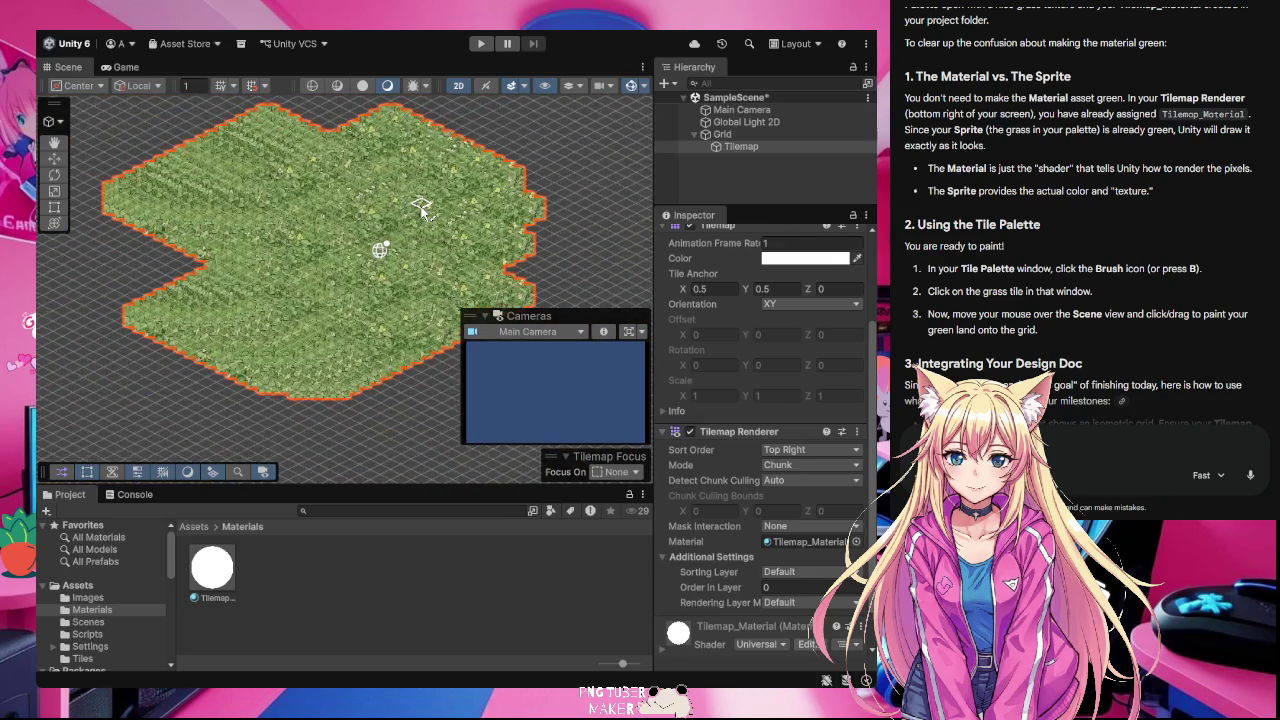
left_click(54, 142)
mouse_move(307, 157)
left_mouse_down()
mouse_move(306, 208)
mouse_move(293, 202)
left_mouse_up()
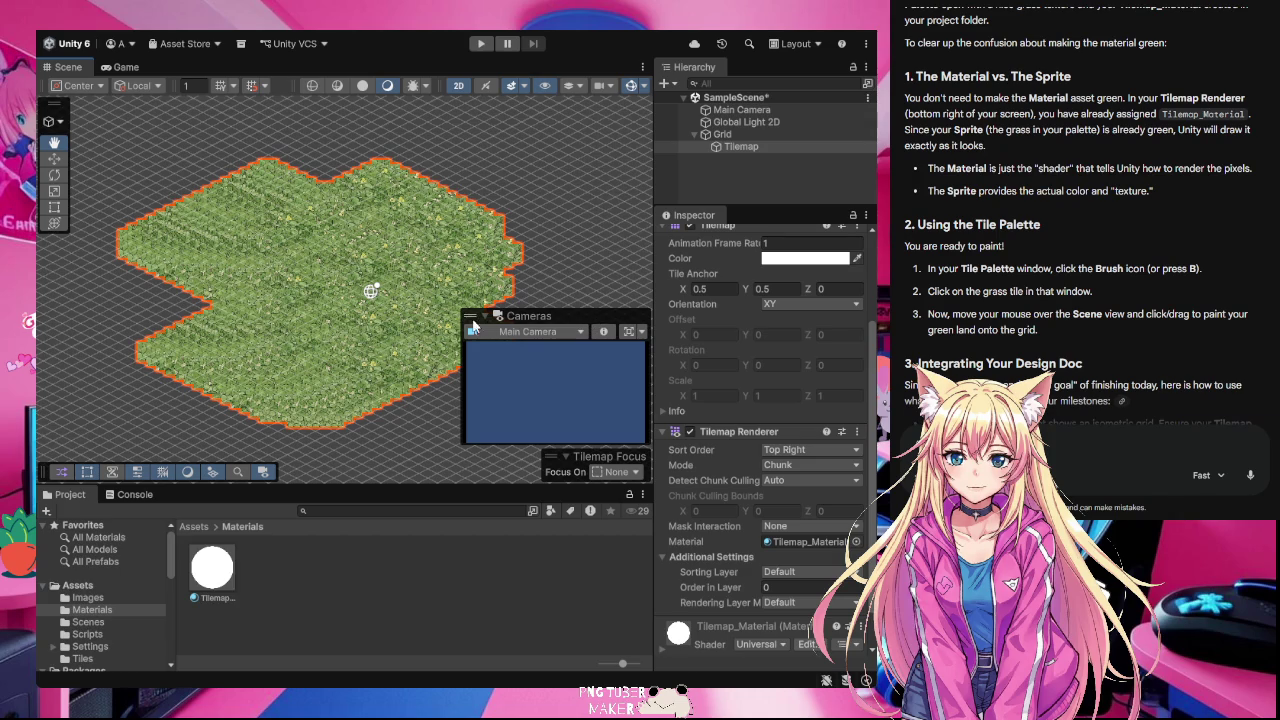
mouse_move(475, 325)
left_mouse_down()
mouse_move(479, 270)
mouse_move(767, 69)
mouse_move(502, 106)
mouse_move(364, 197)
mouse_move(471, 368)
mouse_move(230, 433)
mouse_move(464, 395)
mouse_move(435, 504)
left_mouse_up()
mouse_move(284, 520)
left_mouse_down()
mouse_move(269, 516)
mouse_move(297, 517)
mouse_move(286, 517)
left_mouse_up()
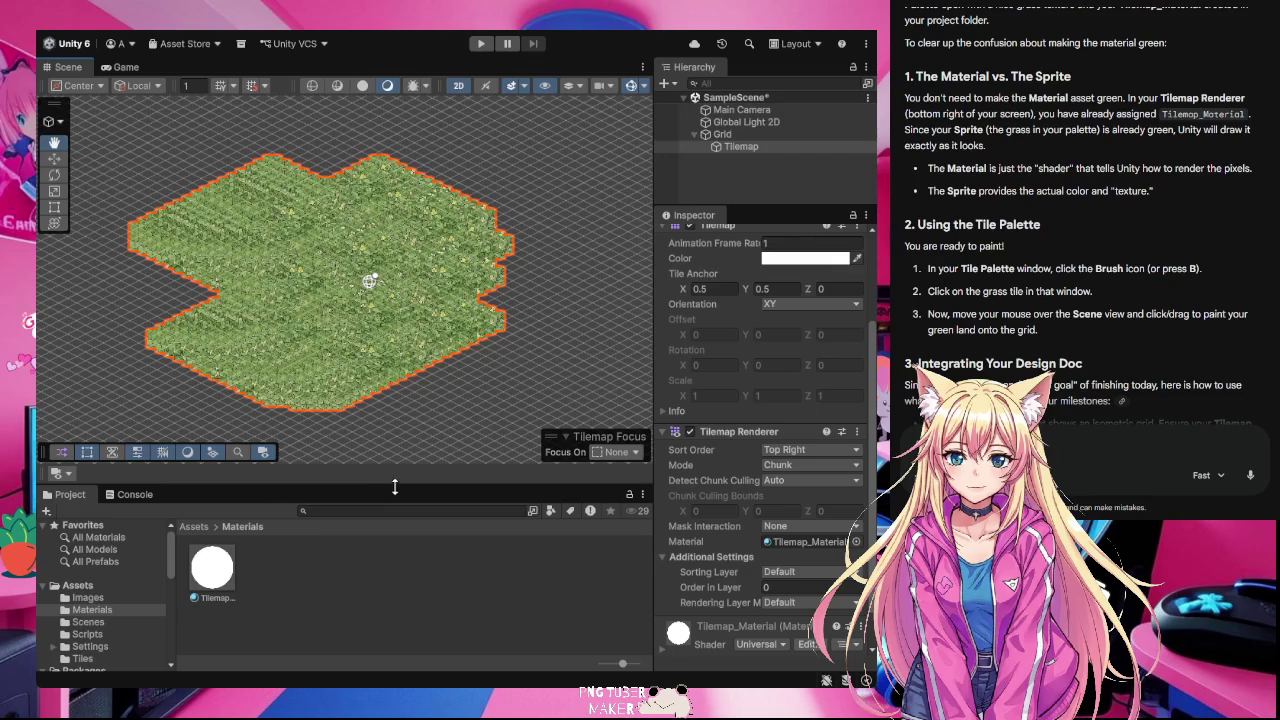
mouse_move(56, 474)
left_mouse_down()
mouse_move(276, 430)
mouse_move(298, 430)
mouse_move(272, 440)
mouse_move(475, 455)
mouse_move(446, 471)
mouse_move(480, 447)
mouse_move(274, 450)
left_mouse_up()
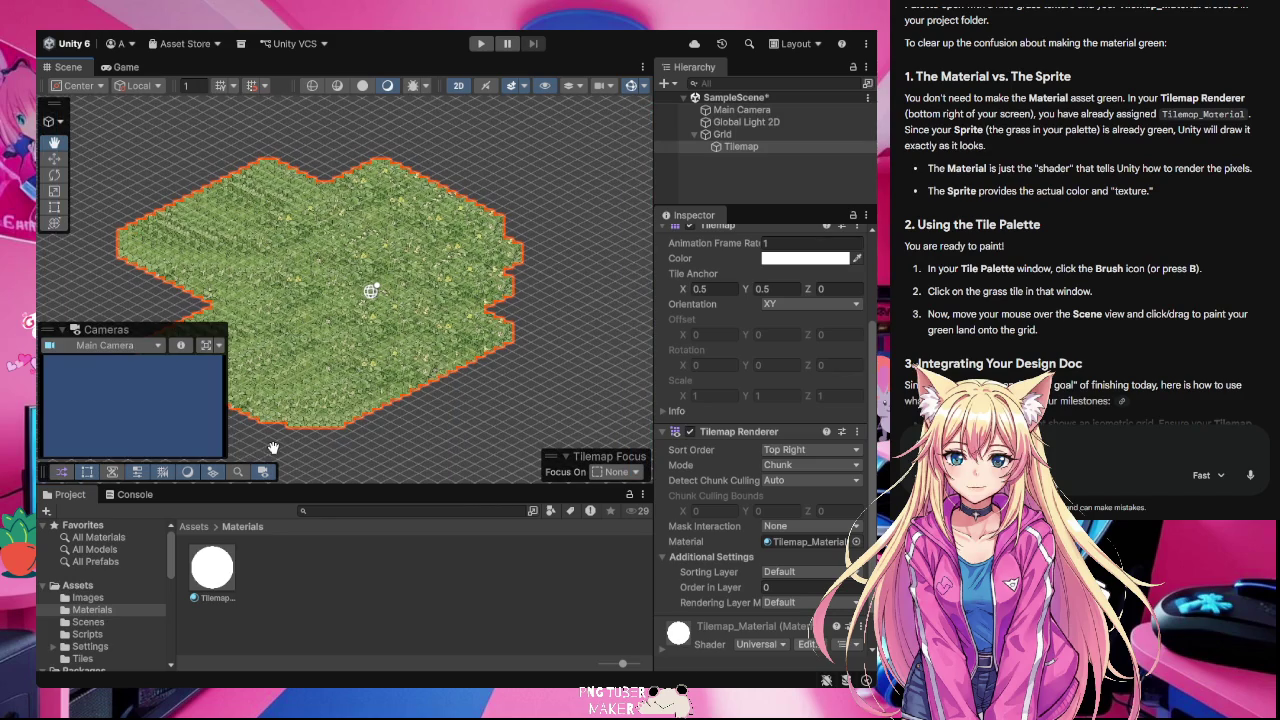
left_click(62, 330)
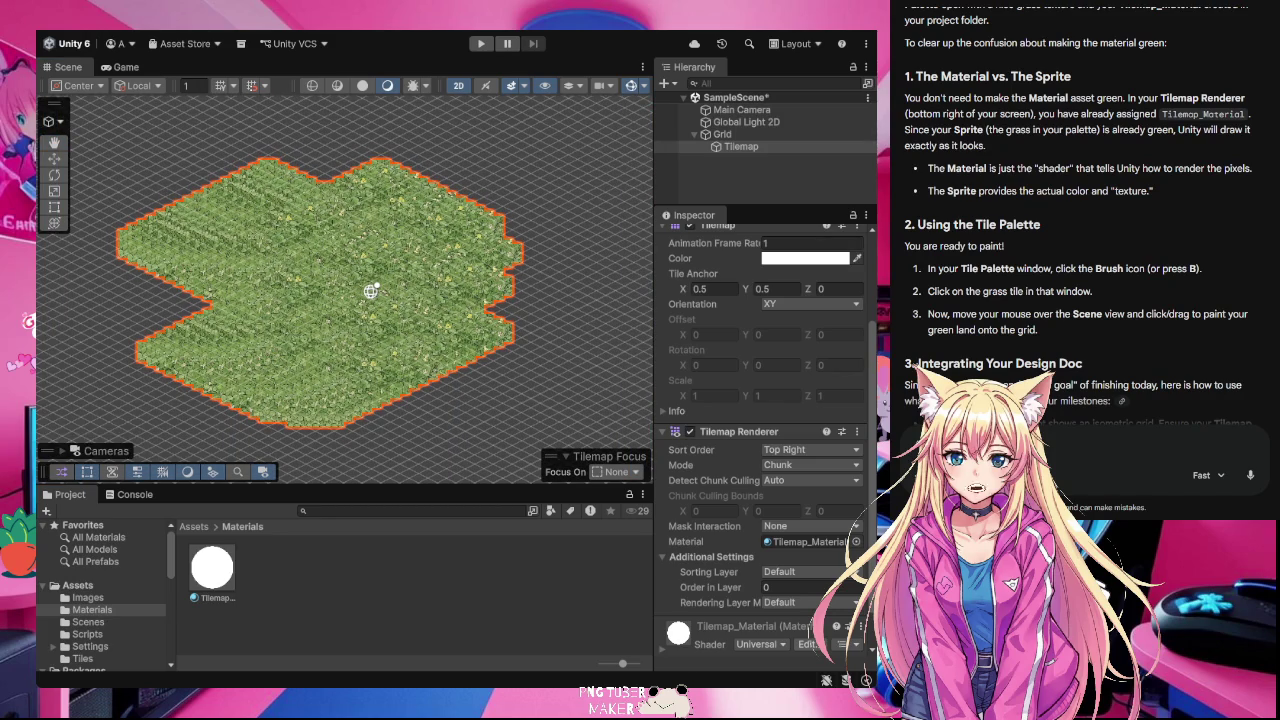
- Paint more grass across the island toward the lower left, then widen the Hierarchy/Inspector side
mouse_move(150, 180)
left_mouse_down()
mouse_move(90, 120)
mouse_move(420, 130)
mouse_move(607, 326)
mouse_move(340, 440)
mouse_move(470, 300)
mouse_move(620, 430)
mouse_move(366, 460)
mouse_move(80, 300)
mouse_move(600, 316)
mouse_move(560, 200)
mouse_move(669, 127)
mouse_move(625, 165)
mouse_move(655, 130)
mouse_move(643, 300)
mouse_move(600, 450)
mouse_move(673, 90)
mouse_move(591, 290)
left_mouse_up()
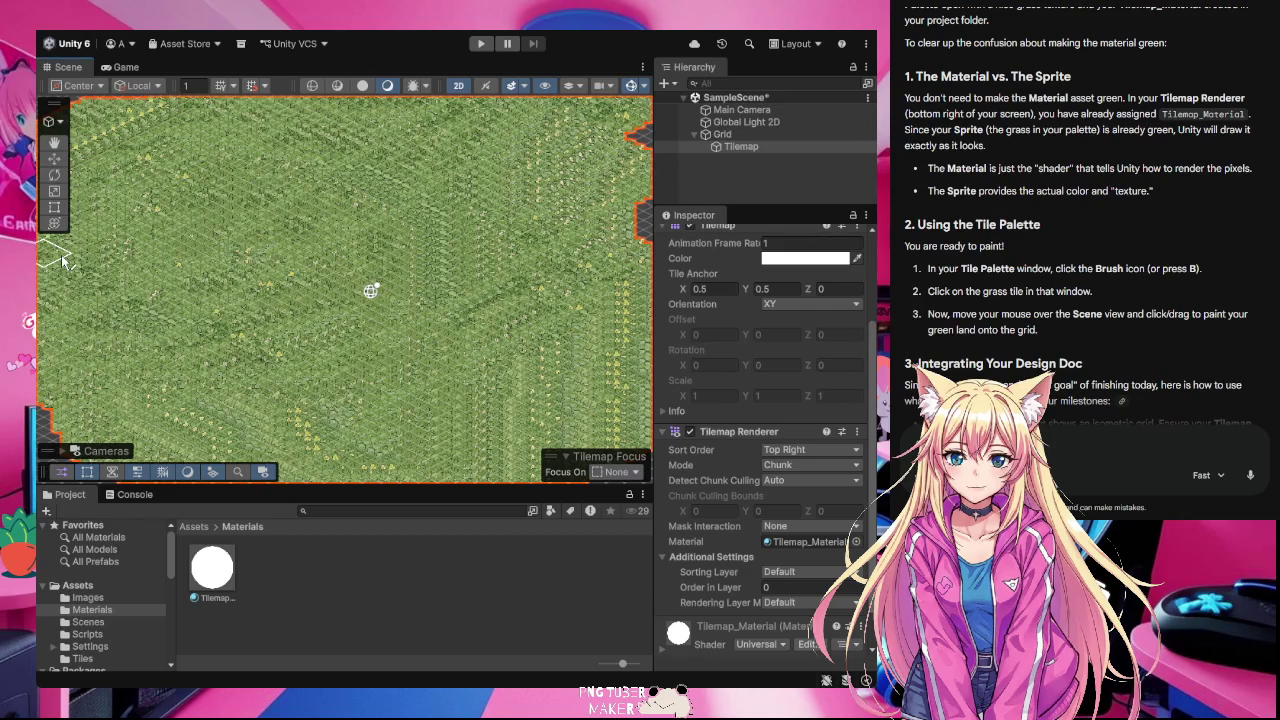
left_click_drag(140, 200, 310, 130)
mouse_move(540, 108)
left_mouse_down()
mouse_move(320, 210)
mouse_move(166, 305)
left_mouse_up()
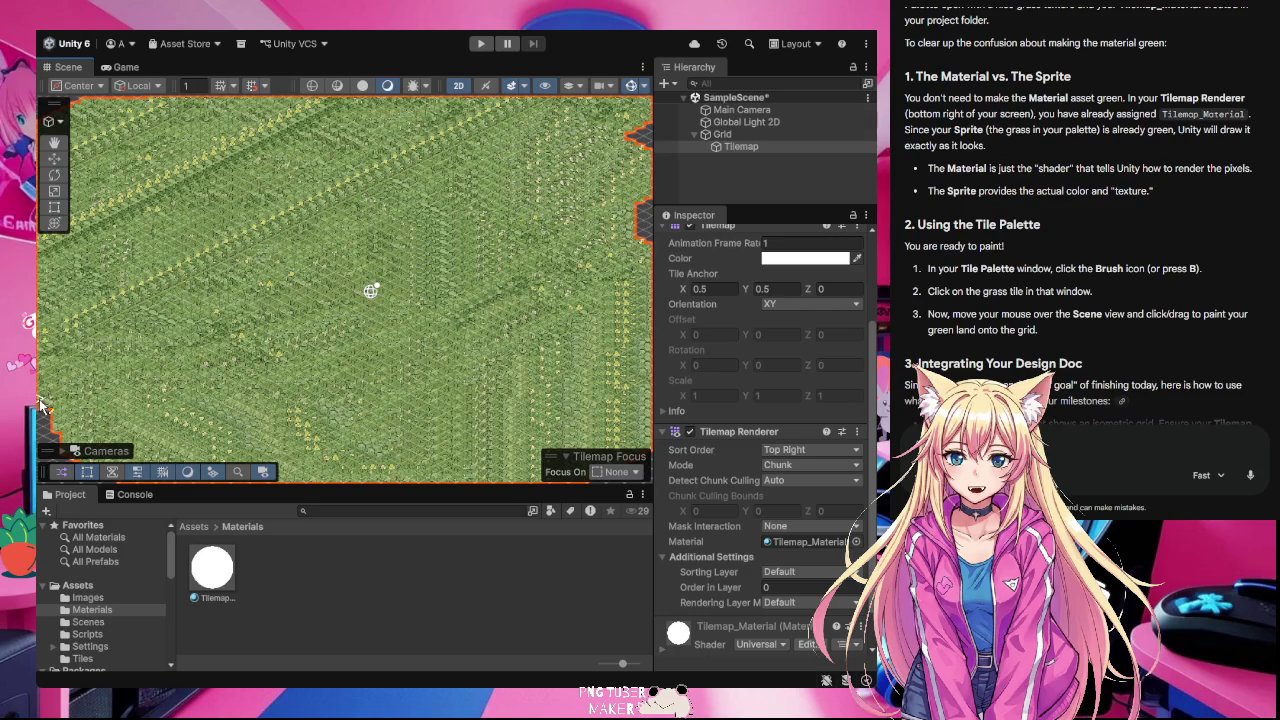
left_click(680, 146)
mouse_move(655, 195)
left_mouse_down()
mouse_move(537, 272)
mouse_move(698, 255)
left_mouse_up()
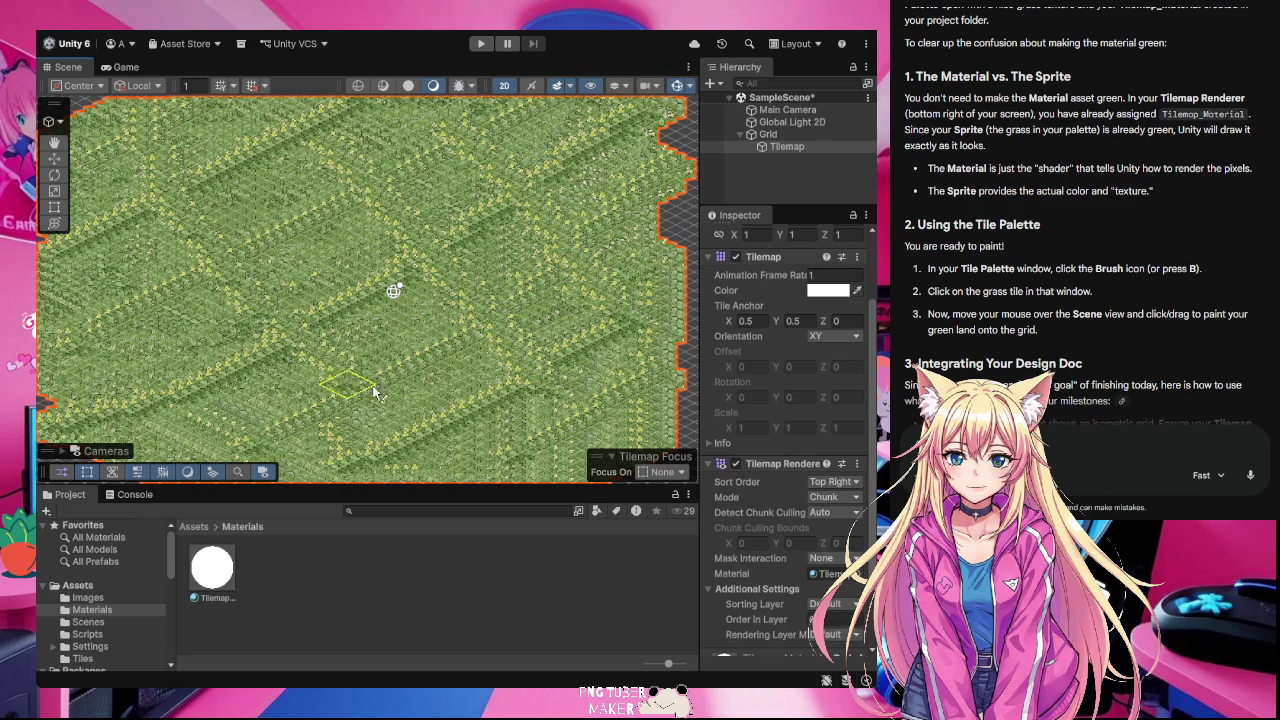
- Paint the grass tile over the upper-middle rows, left side and empty right edge
mouse_move(260, 188)
left_mouse_down()
mouse_move(318, 186)
mouse_move(300, 345)
mouse_move(438, 392)
mouse_move(619, 160)
mouse_move(430, 250)
mouse_move(390, 420)
mouse_move(52, 200)
left_mouse_up()
mouse_move(250, 170)
left_mouse_down()
mouse_move(290, 165)
mouse_move(330, 130)
mouse_move(537, 308)
mouse_move(500, 228)
mouse_move(470, 225)
left_mouse_up()
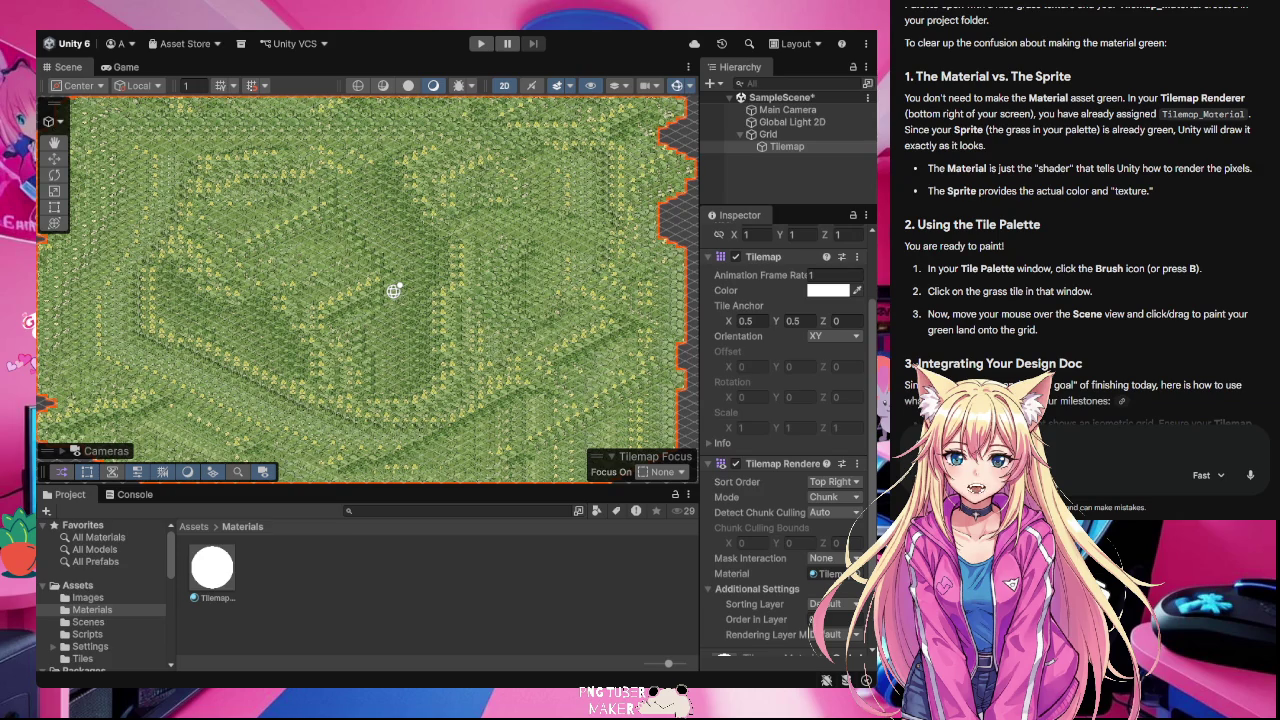
mouse_move(60, 170)
left_mouse_down()
mouse_move(200, 165)
mouse_move(314, 286)
mouse_move(393, 243)
mouse_move(278, 186)
mouse_move(110, 225)
mouse_move(80, 350)
left_mouse_up()
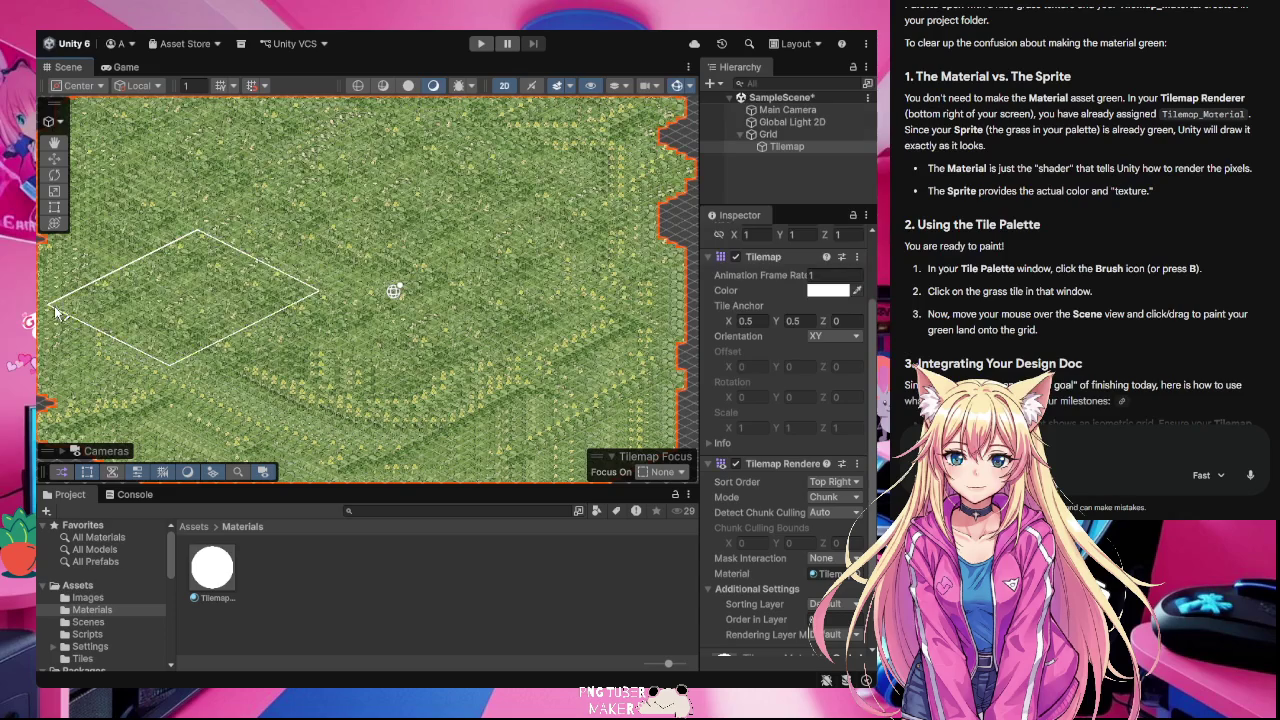
mouse_move(95, 405)
left_mouse_down()
mouse_move(392, 415)
mouse_move(445, 368)
mouse_move(495, 235)
mouse_move(470, 178)
mouse_move(465, 370)
left_mouse_up()
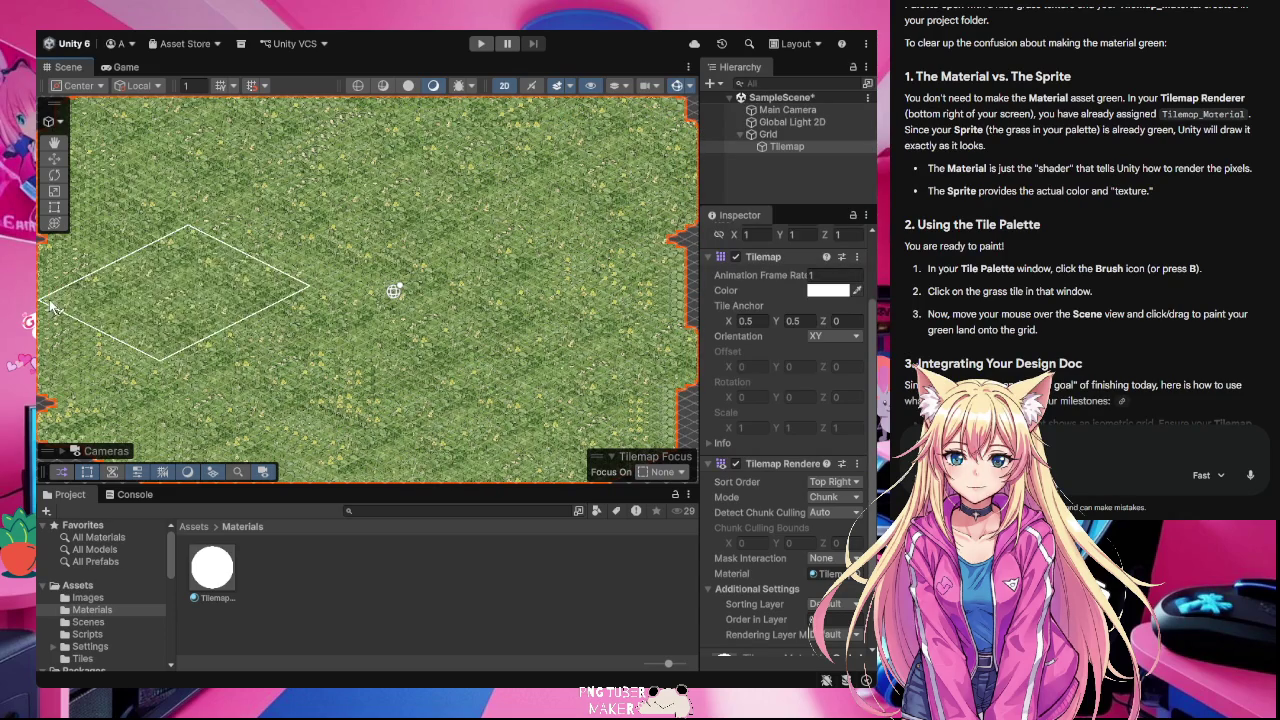
- Fill the empty notches on the island's left and top-left edges, then frame the tilemap
scroll(296, 314, "down", 5)
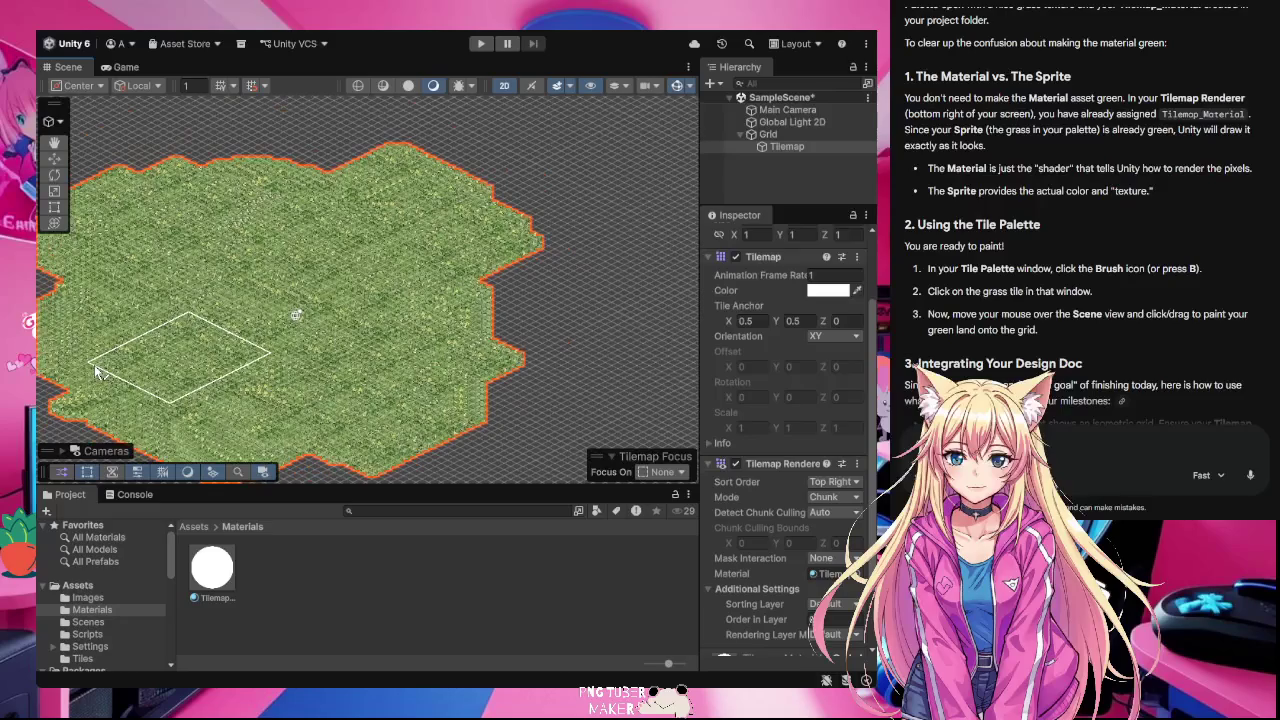
left_click_drag(60, 290, 40, 375)
left_click(68, 165)
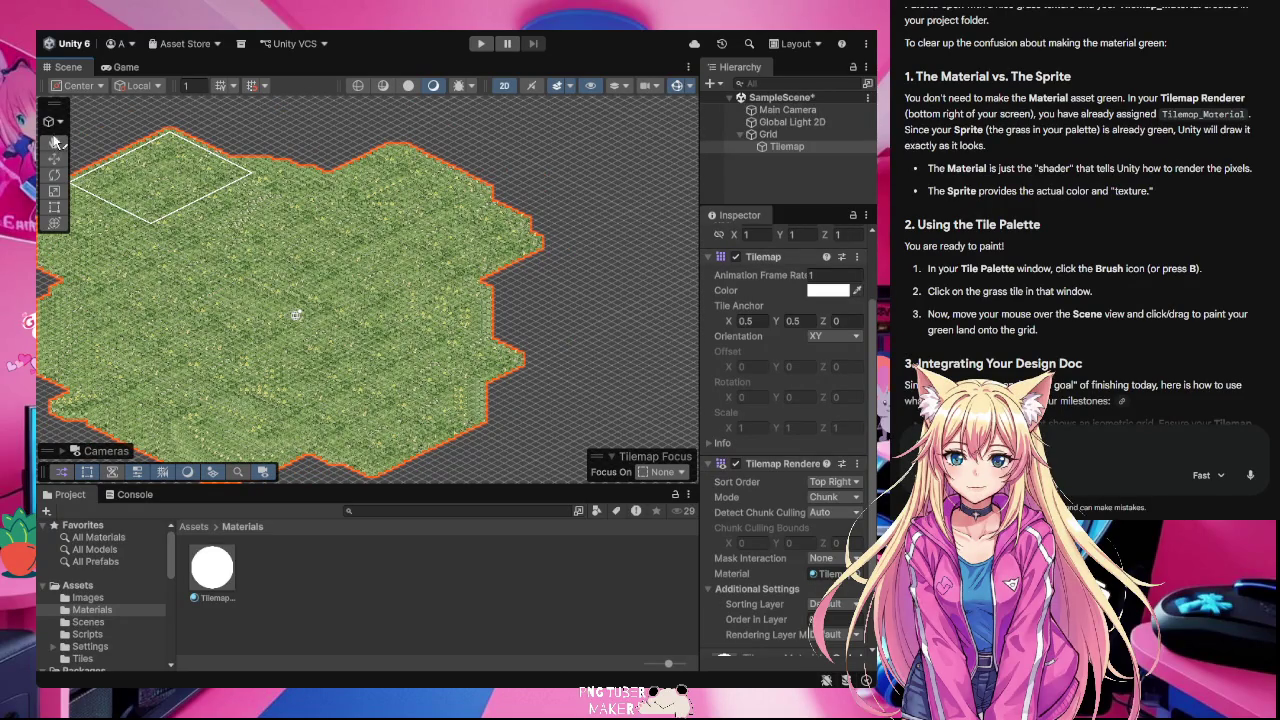
key("f")
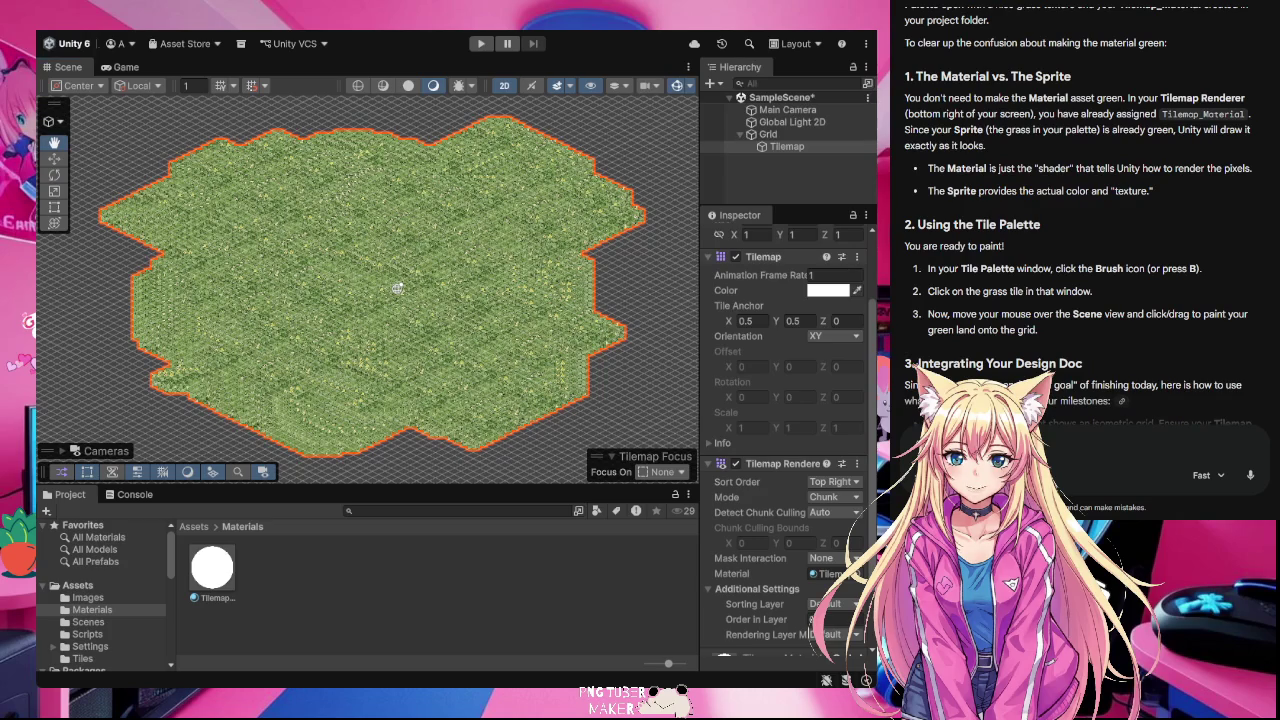
scroll(390, 348, "up", 5)
mouse_move(485, 216)
left_mouse_down()
mouse_move(456, 296)
mouse_move(480, 295)
left_mouse_up()
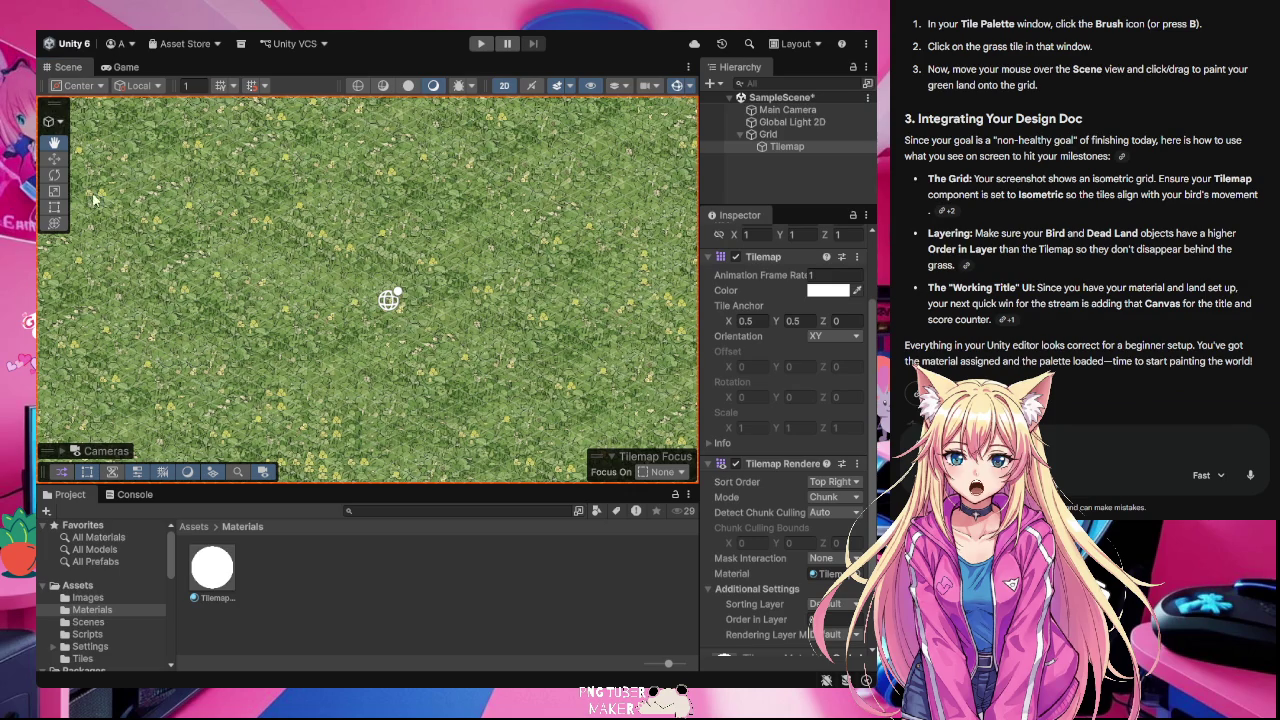
- Zoom and pan across the grass field, then open the Images folder in the Project window
scroll(1080, 250, "up", 3)
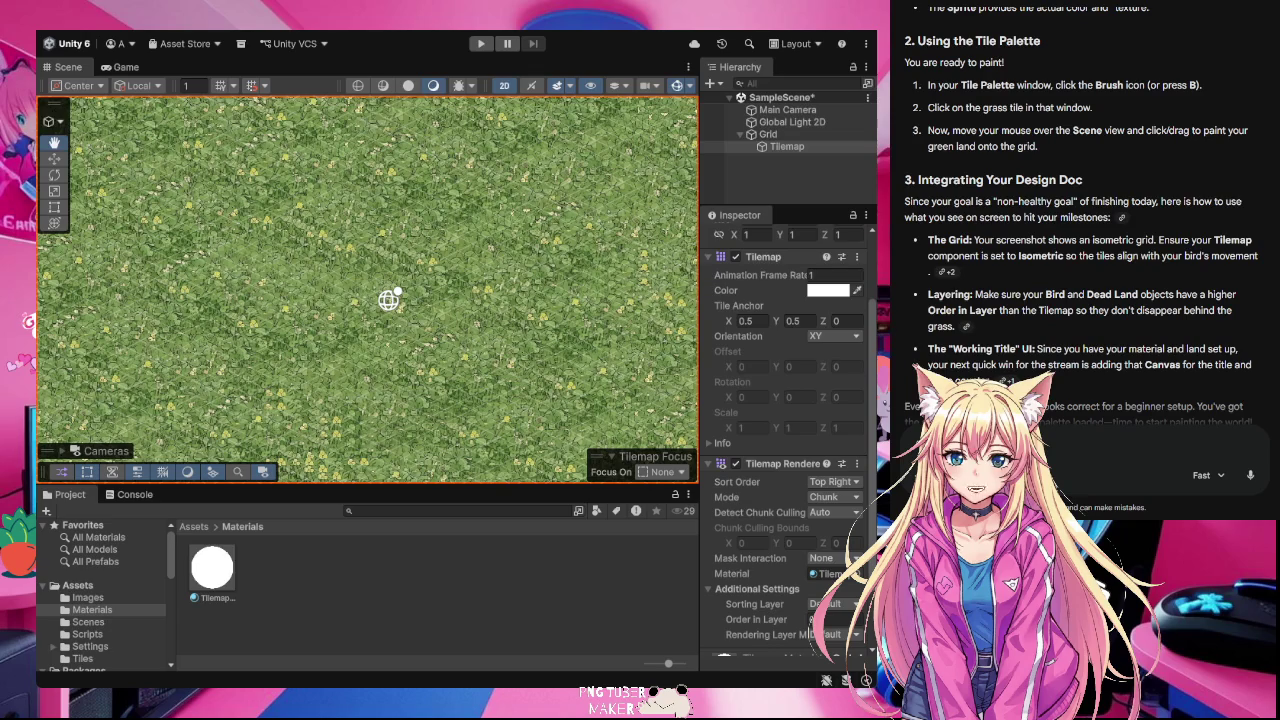
scroll(385, 298, "up", 4)
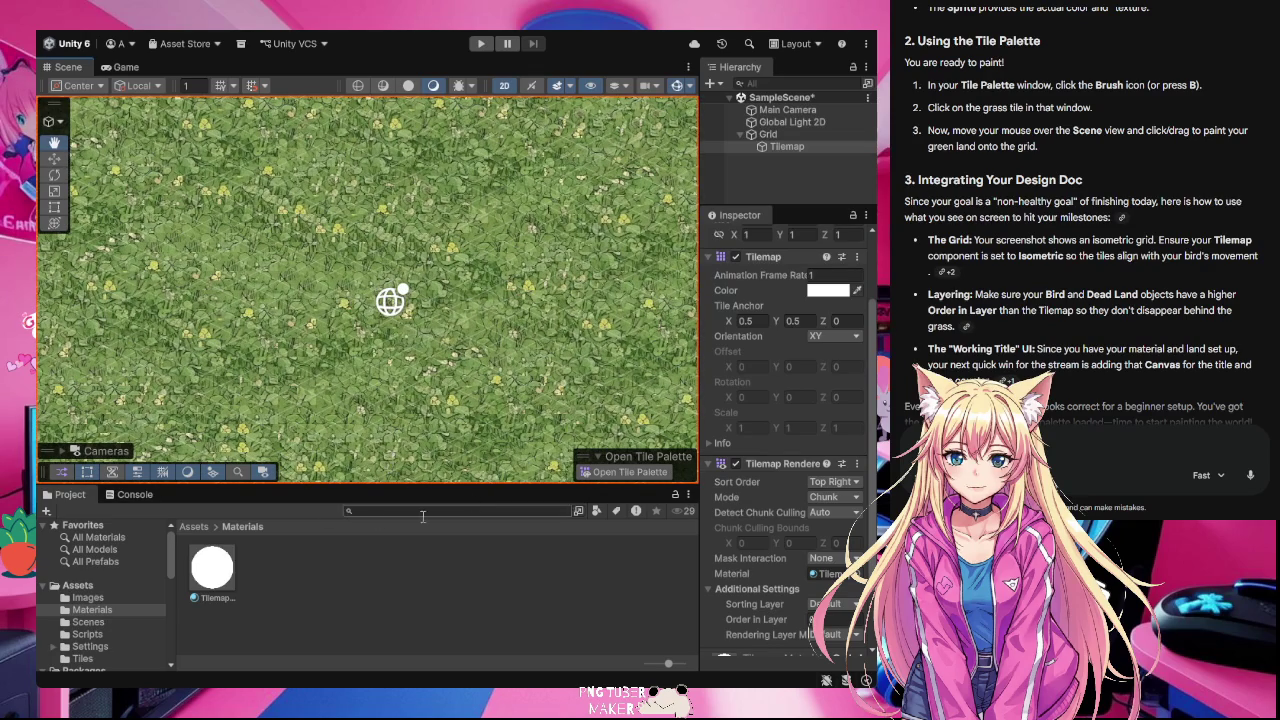
mouse_move(506, 382)
left_mouse_down()
mouse_move(450, 380)
mouse_move(476, 388)
mouse_move(453, 372)
left_mouse_up()
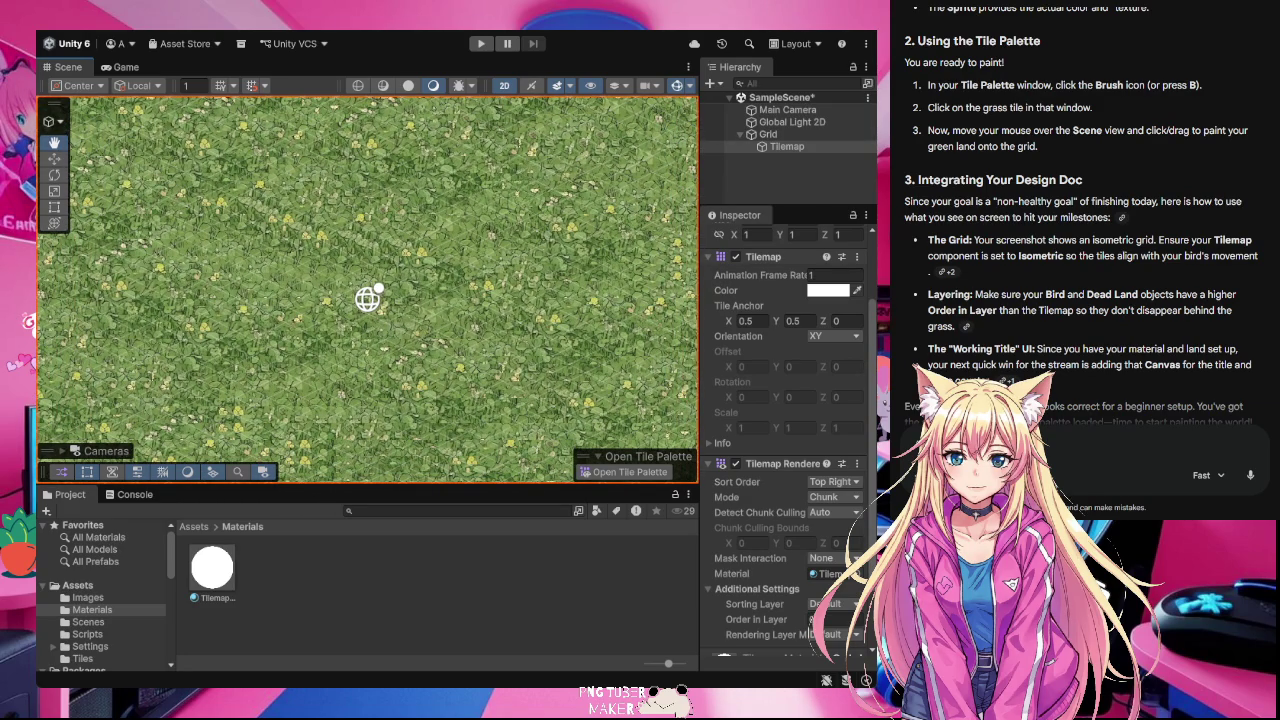
left_click(88, 598)
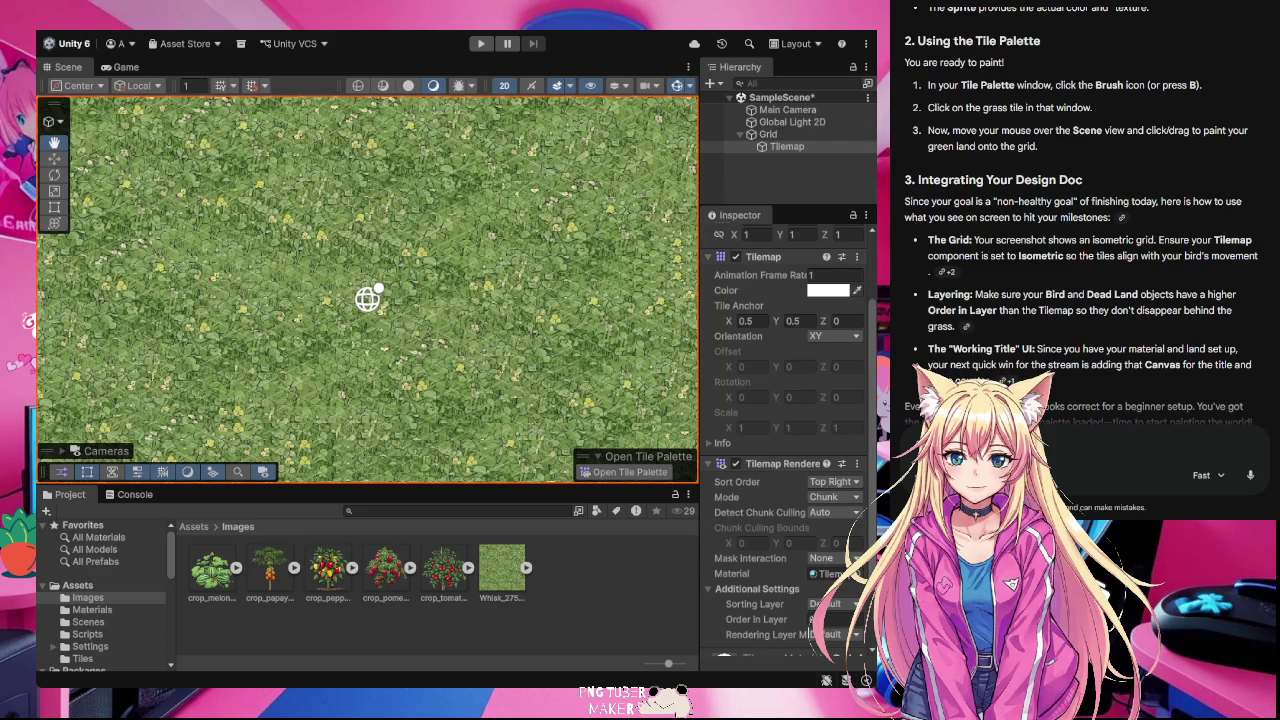
- Paste the env_ground texture into the Assets > Images folder
left_click(88, 597)
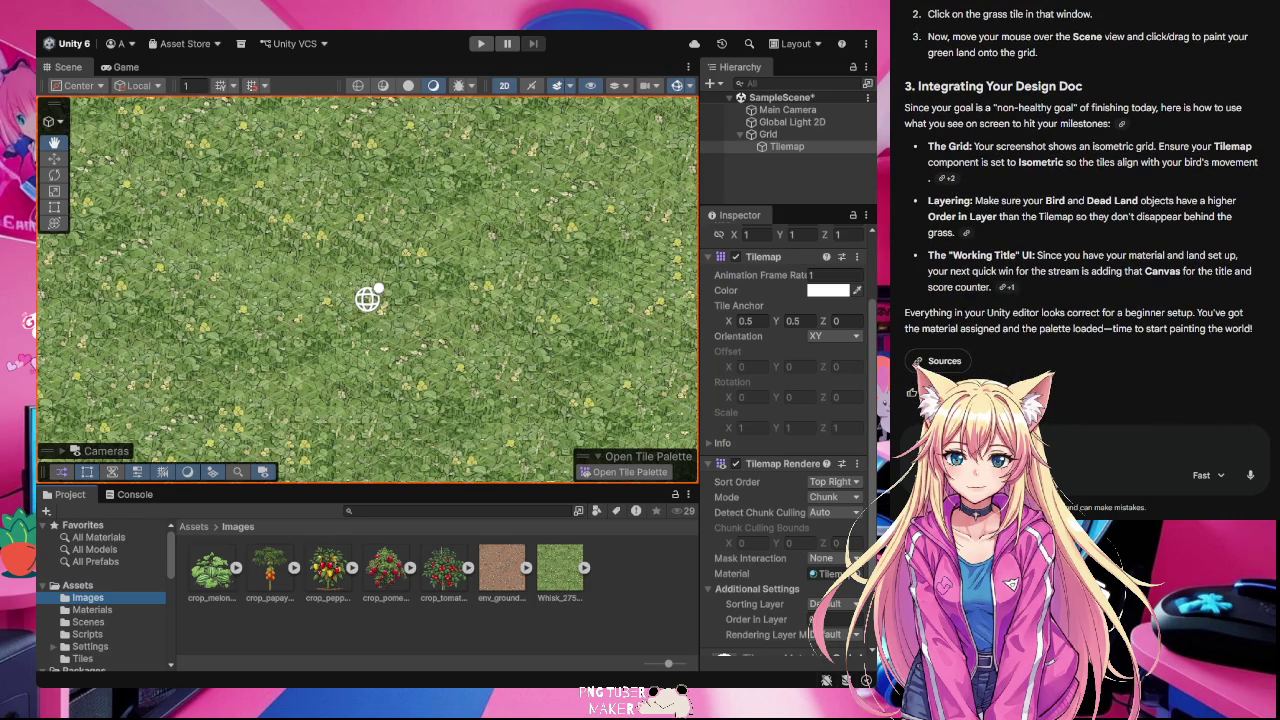
left_click(88, 597)
key("ctrl+v")
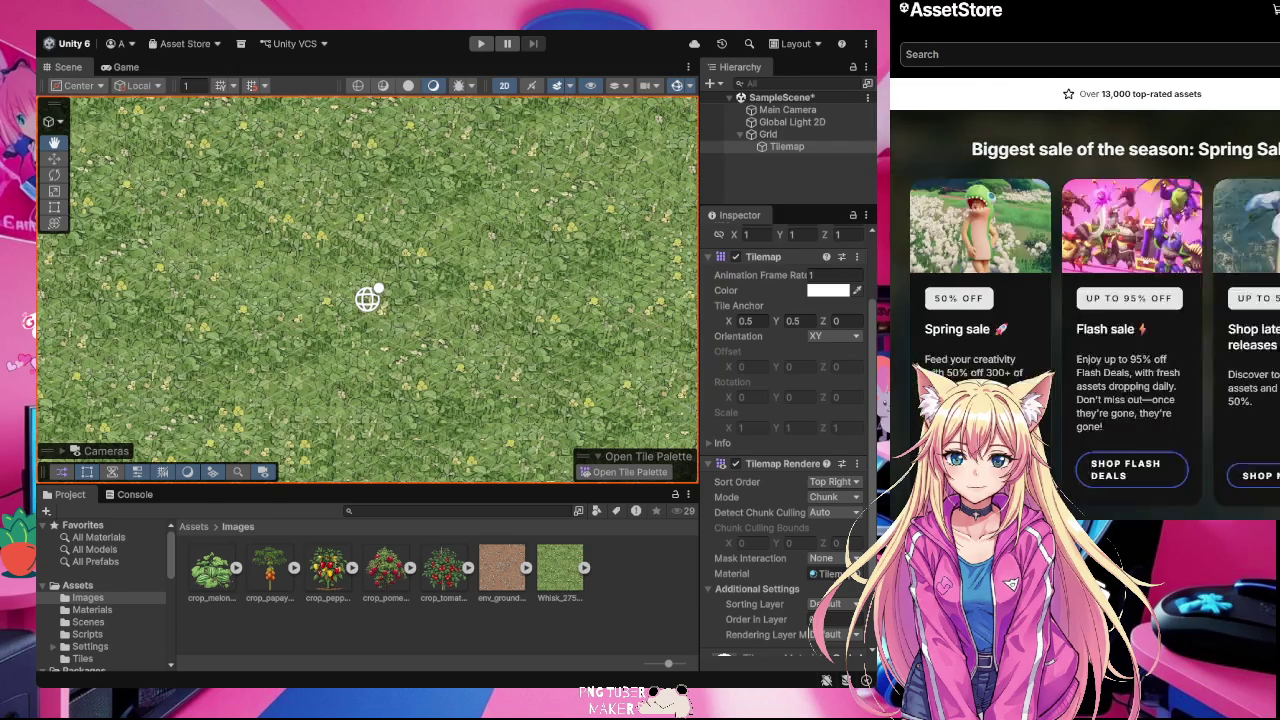
- Search the Asset Store for 'farm' from the top search bar
left_click(1150, 10)
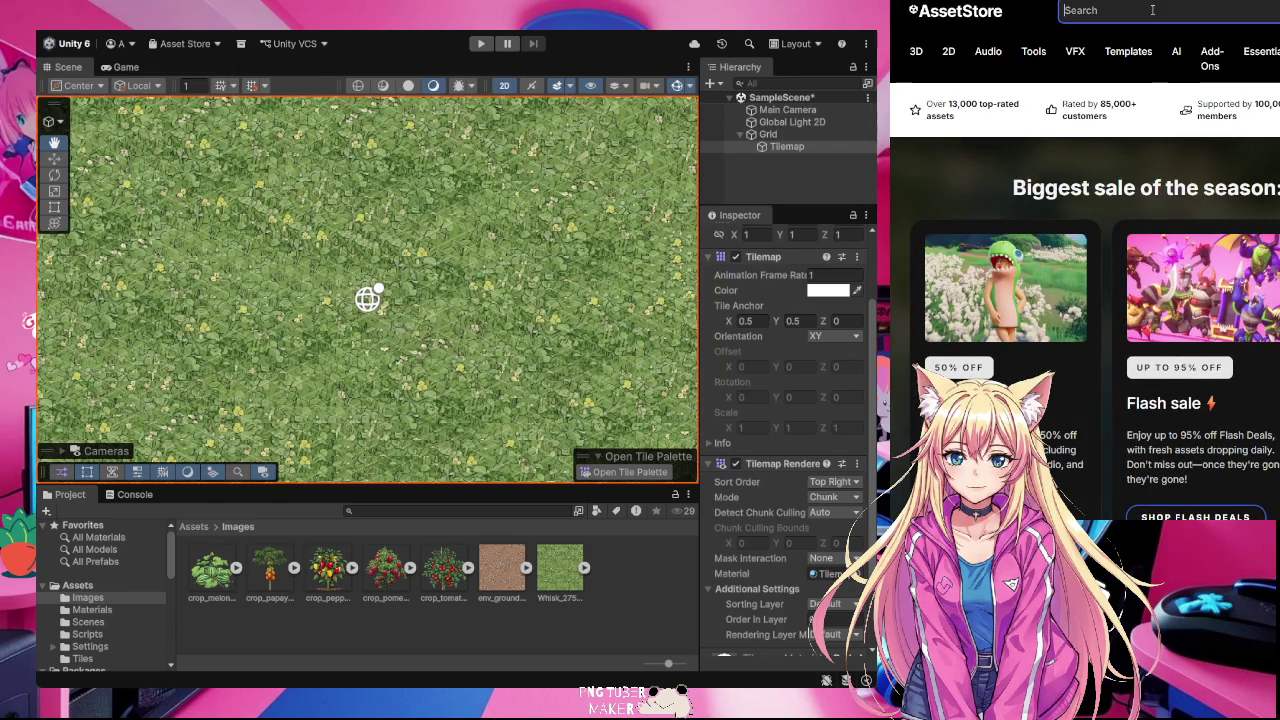
type("farm")
key("Return")
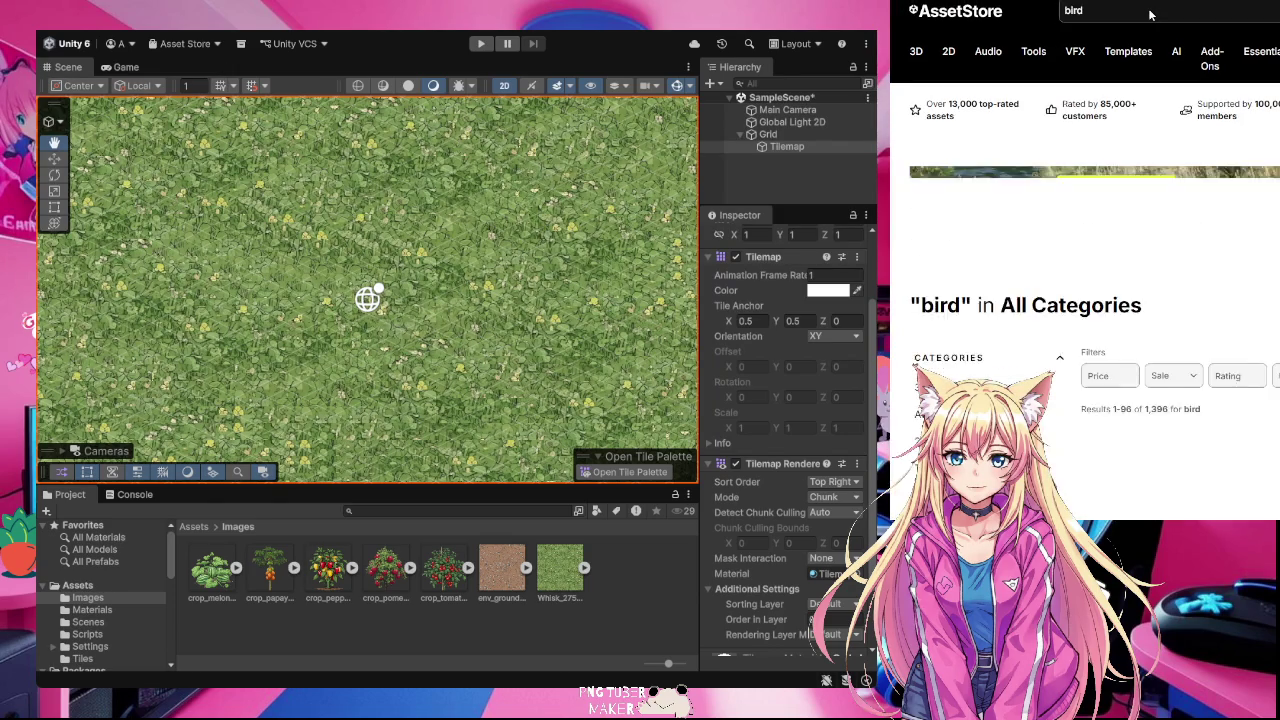
- Scroll down through the search results across all categories, then back up
scroll(1085, 300, "down", 2)
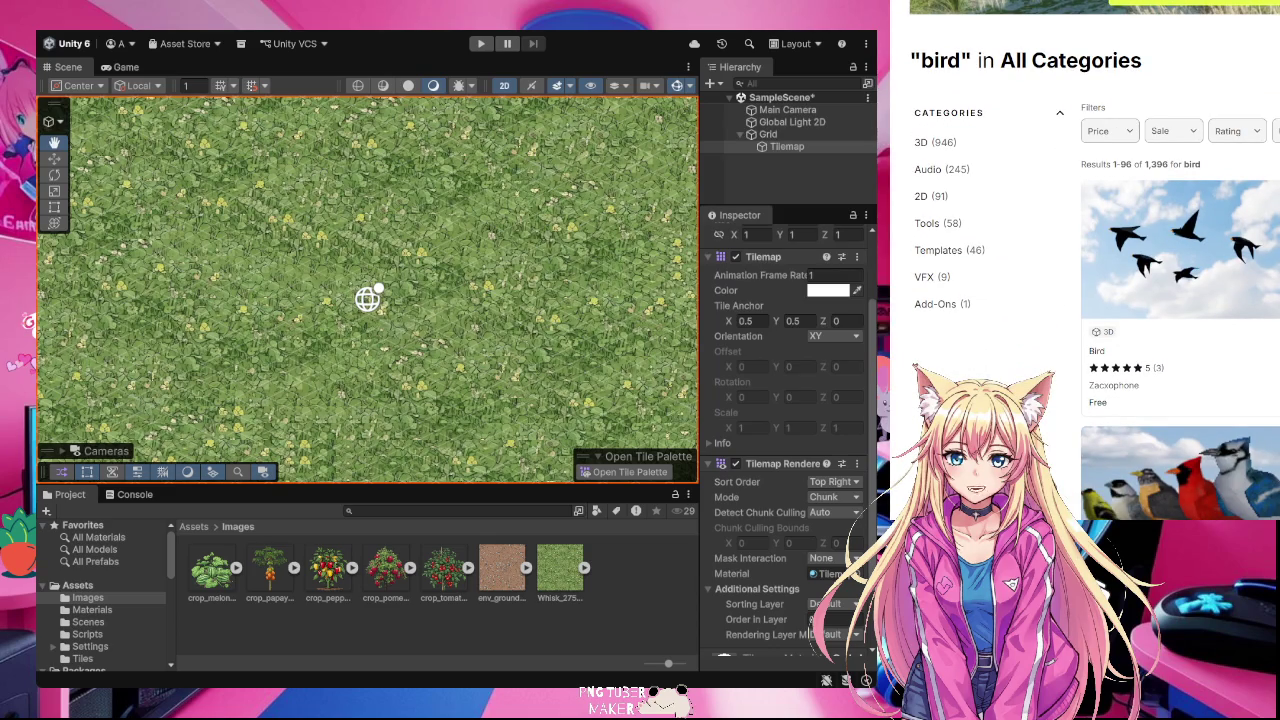
scroll(1095, 360, "down", 2)
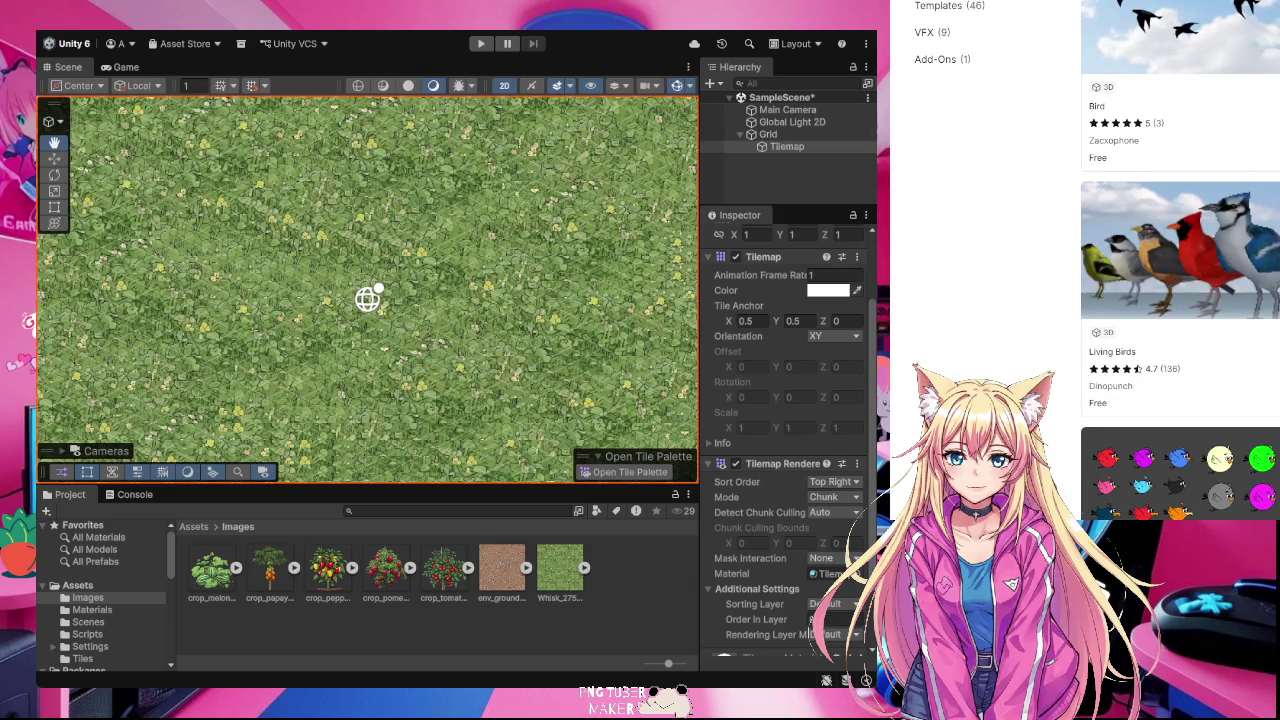
scroll(1180, 300, "down", 2)
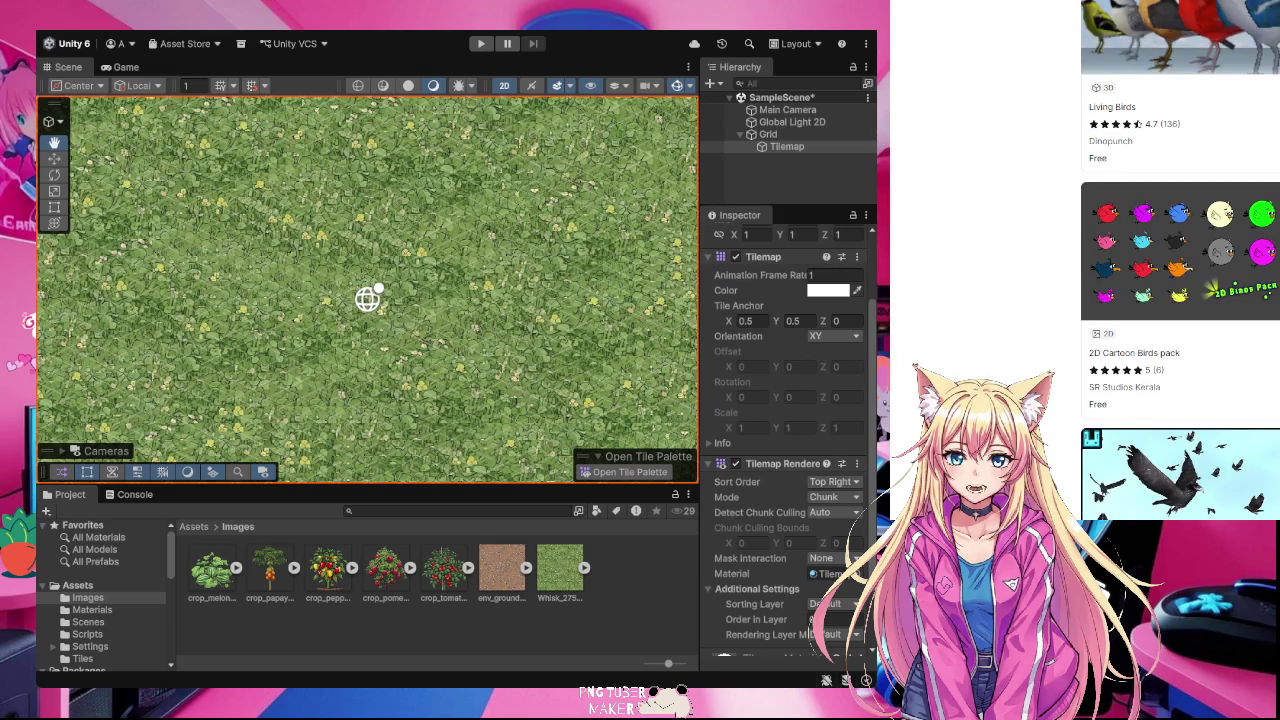
scroll(1180, 260, "down", 3)
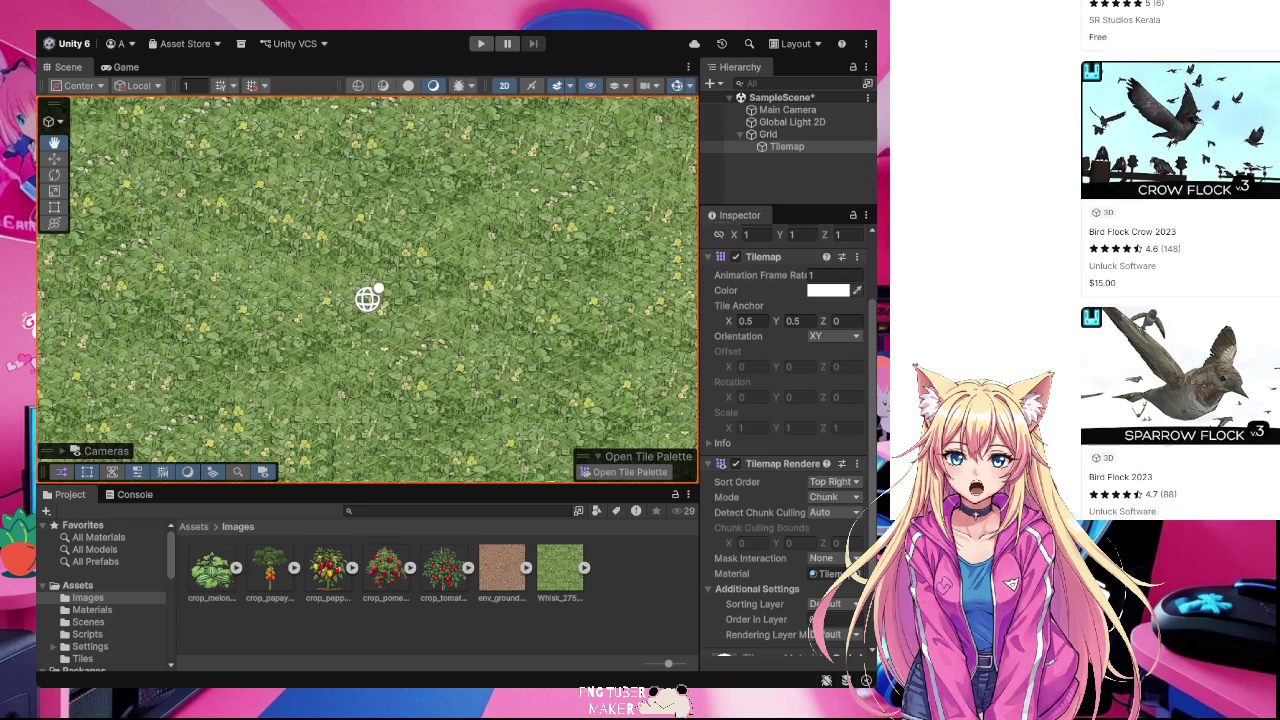
scroll(1180, 260, "down", 2)
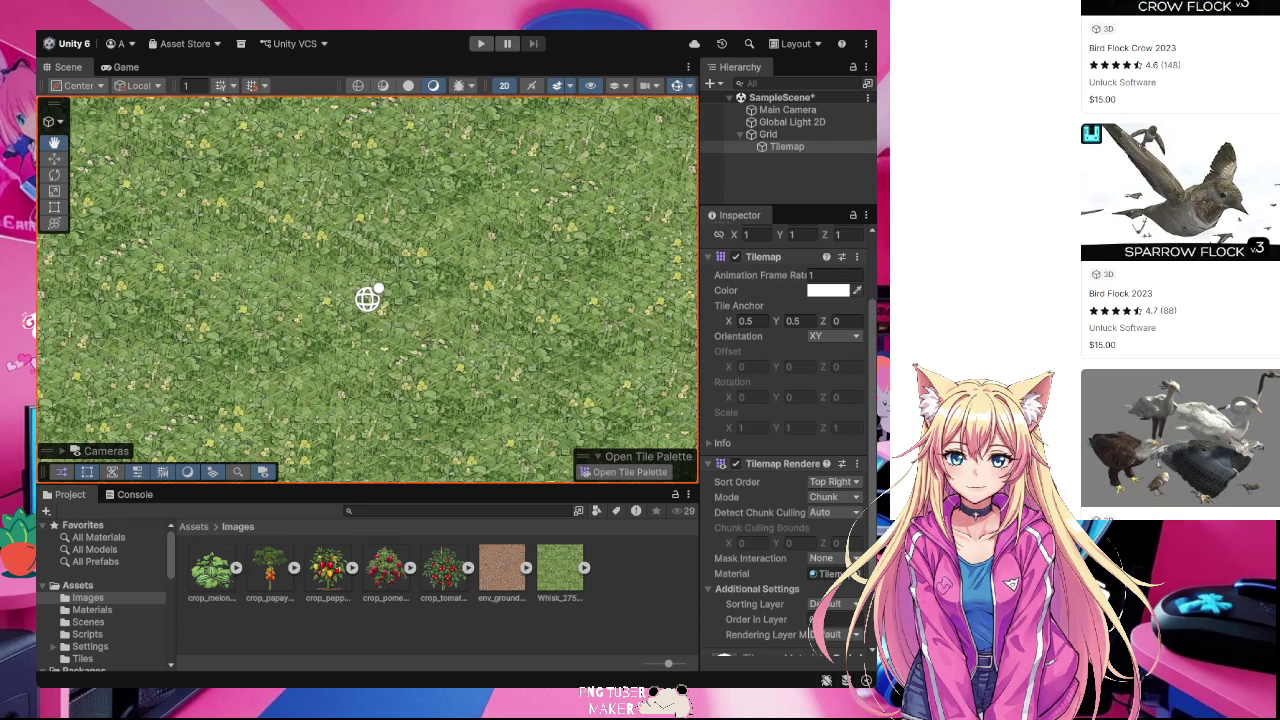
scroll(1085, 300, "up", 10)
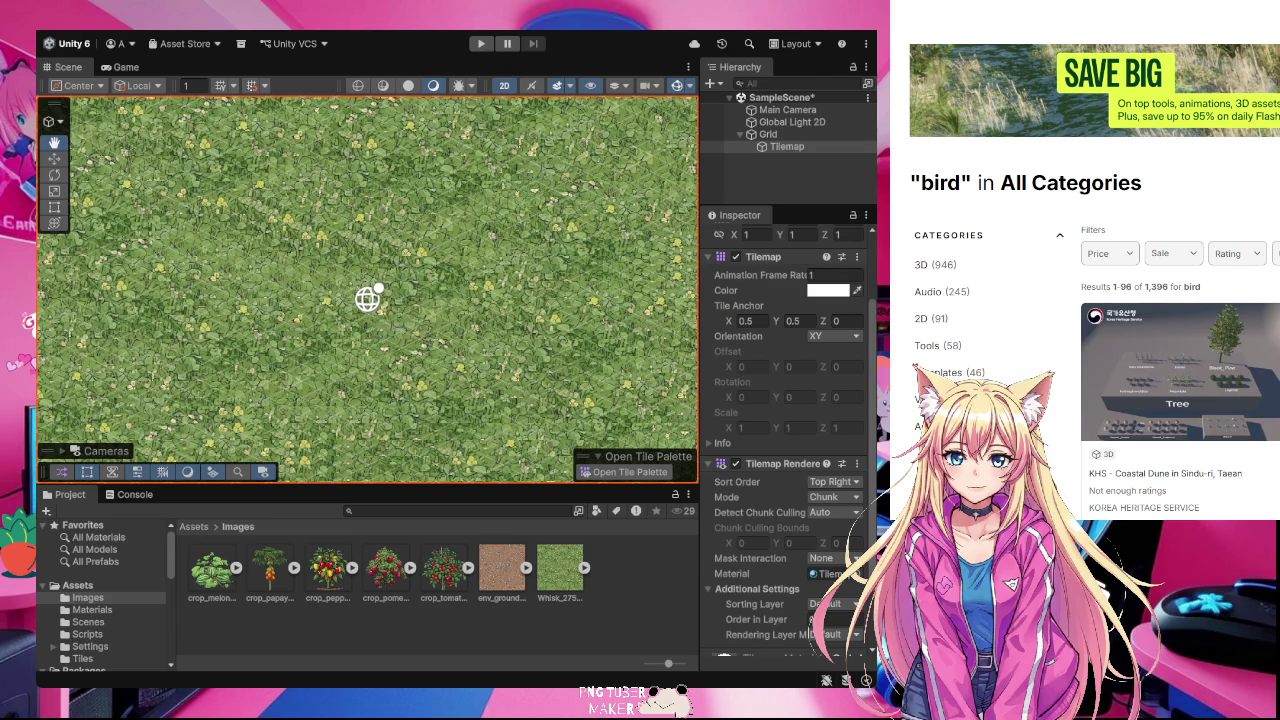
scroll(1094, 300, "down", 1)
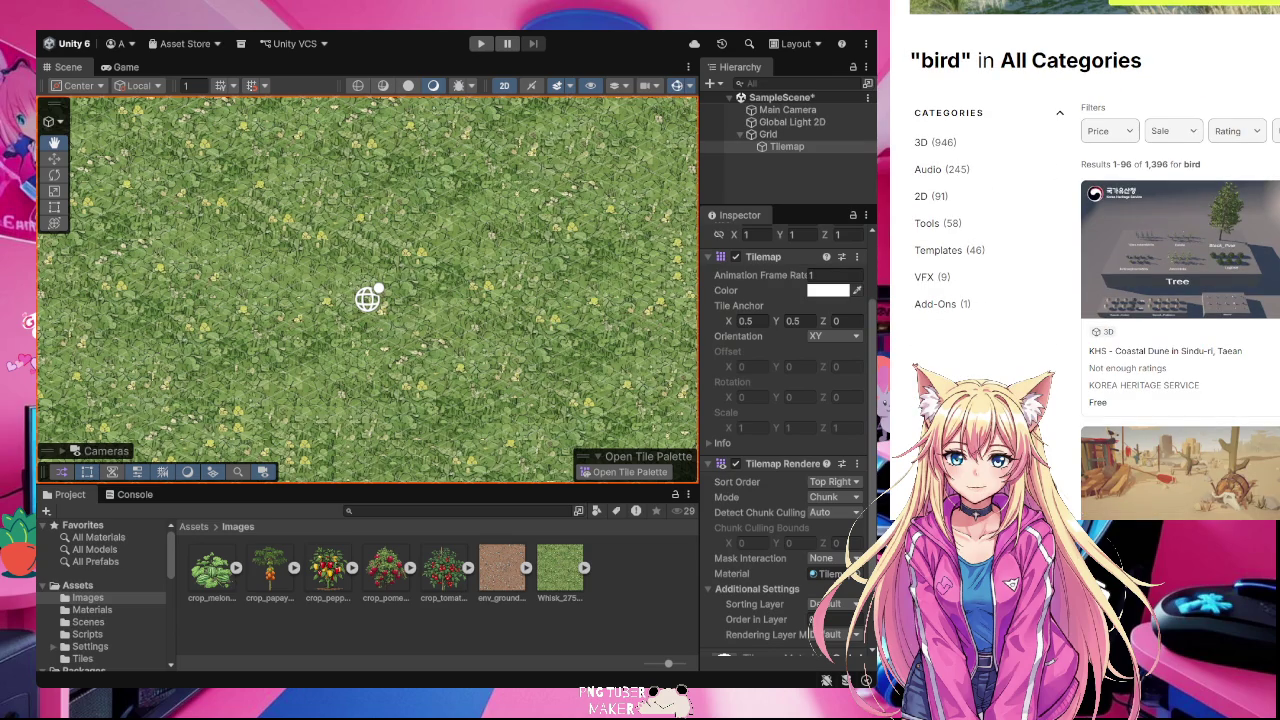
scroll(1094, 300, "down", 1)
scroll(1180, 260, "down", 2)
scroll(1180, 260, "down", 4)
scroll(1180, 260, "down", 3)
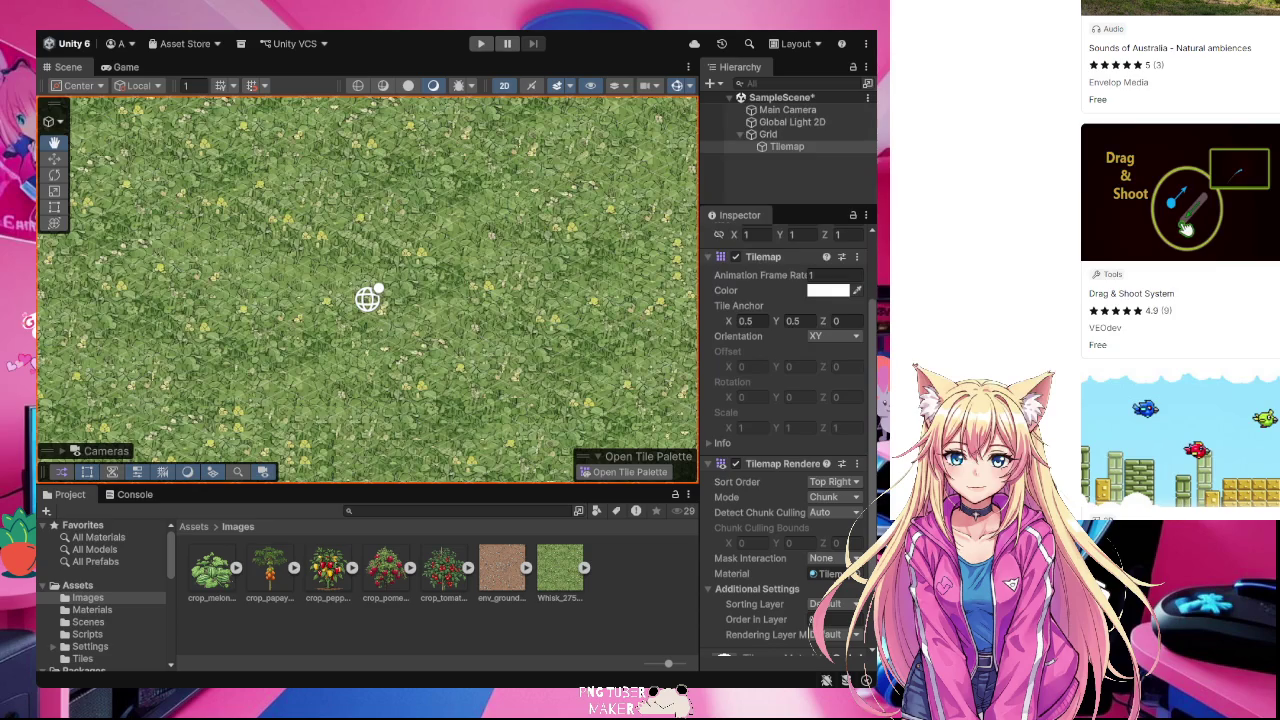
scroll(1180, 260, "down", 2)
scroll(1180, 260, "down", 4)
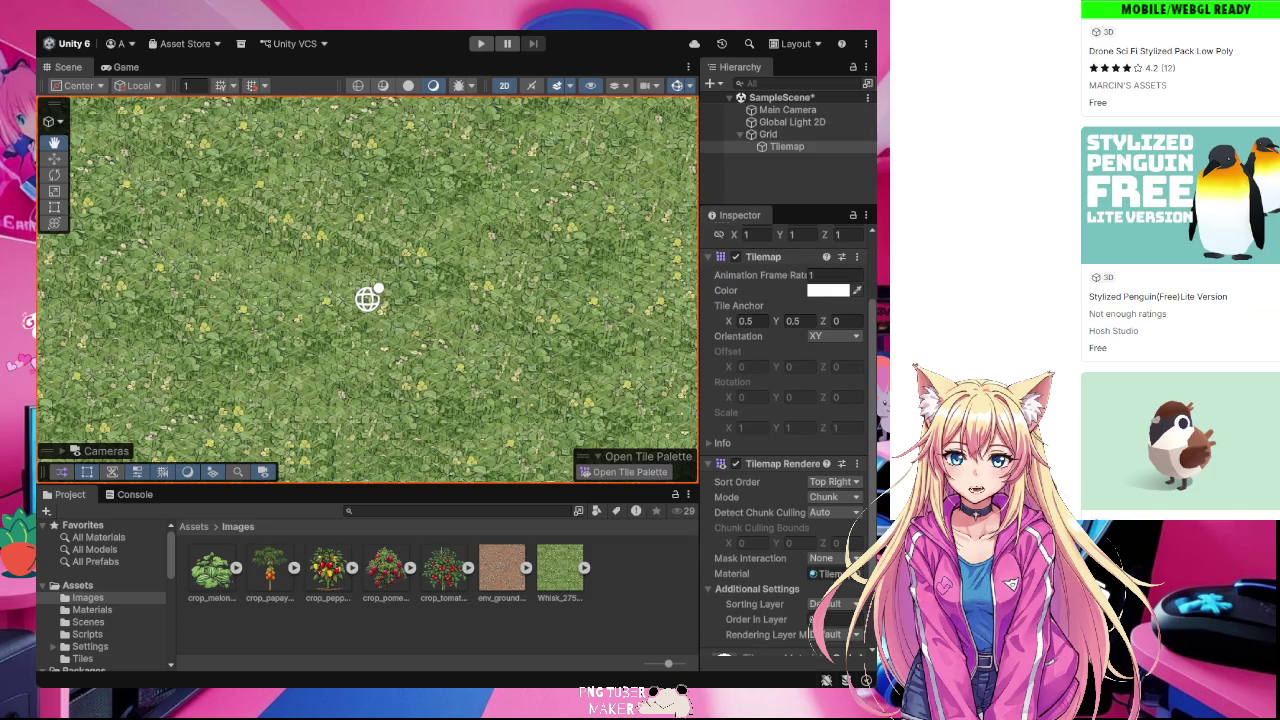
scroll(1180, 260, "down", 2)
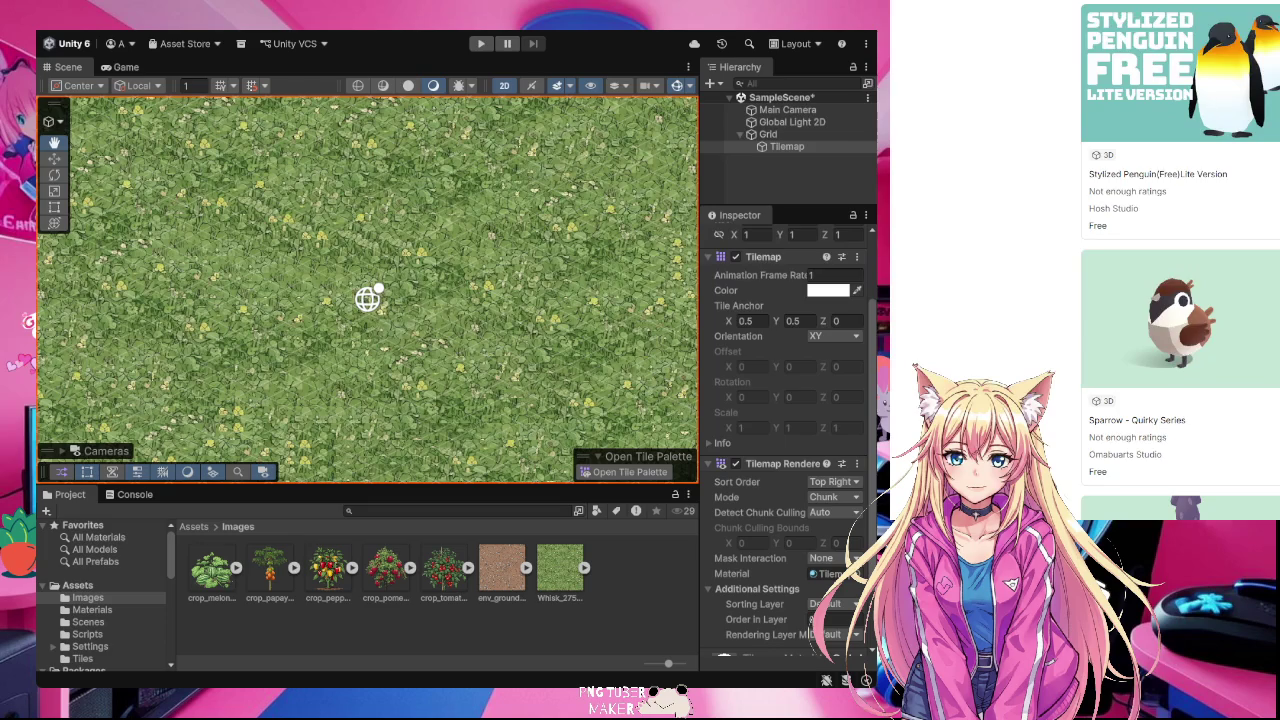
scroll(1180, 300, "down", 1)
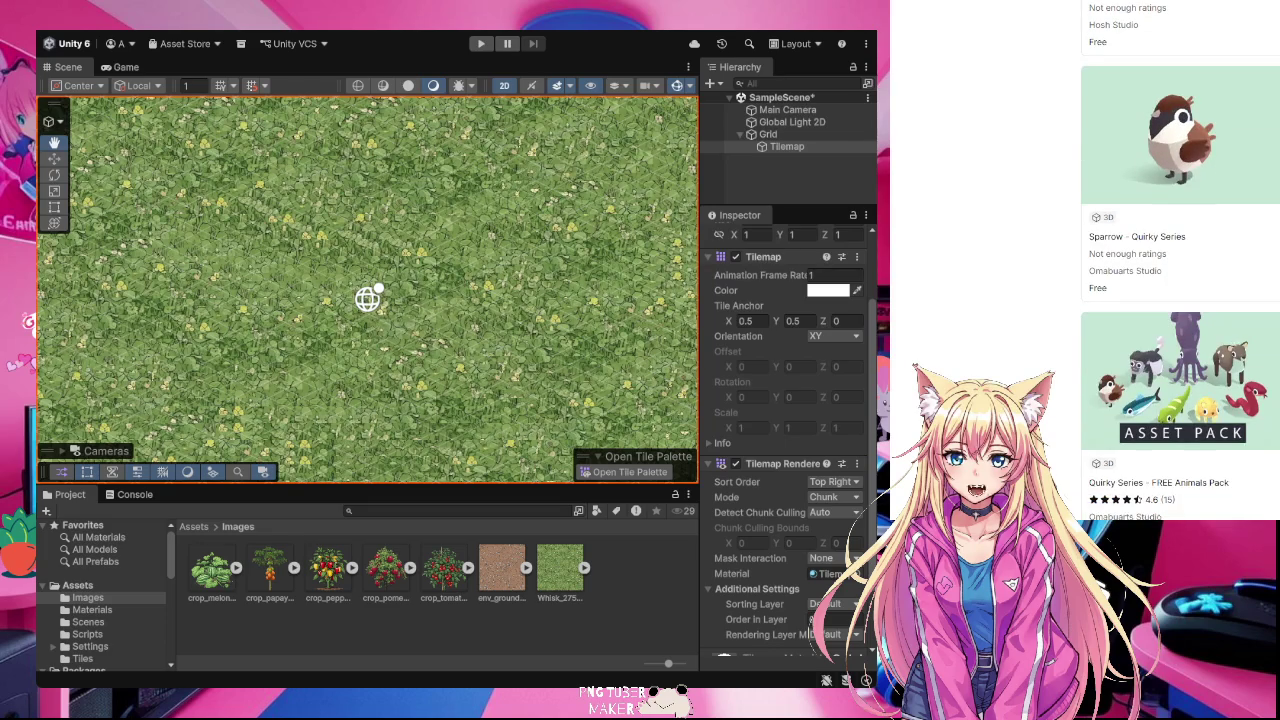
scroll(1180, 290, "up", 10)
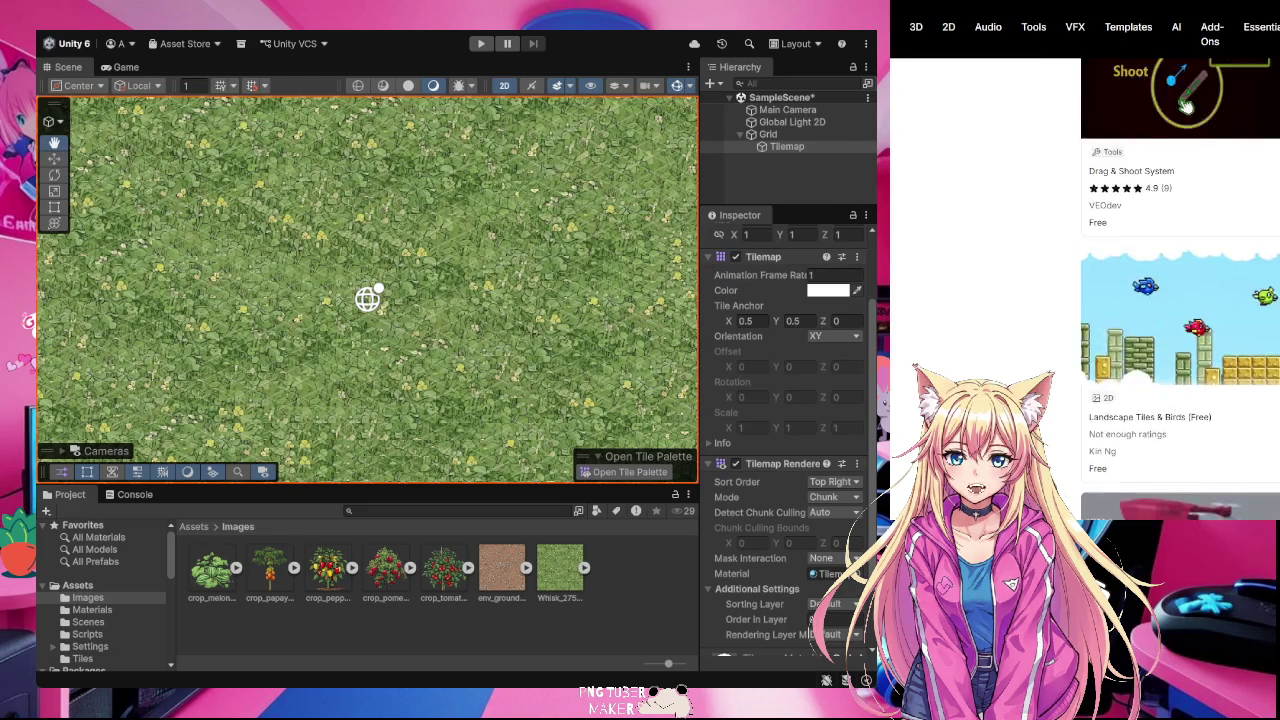
scroll(1180, 320, "up", 5)
scroll(1180, 320, "down", 2)
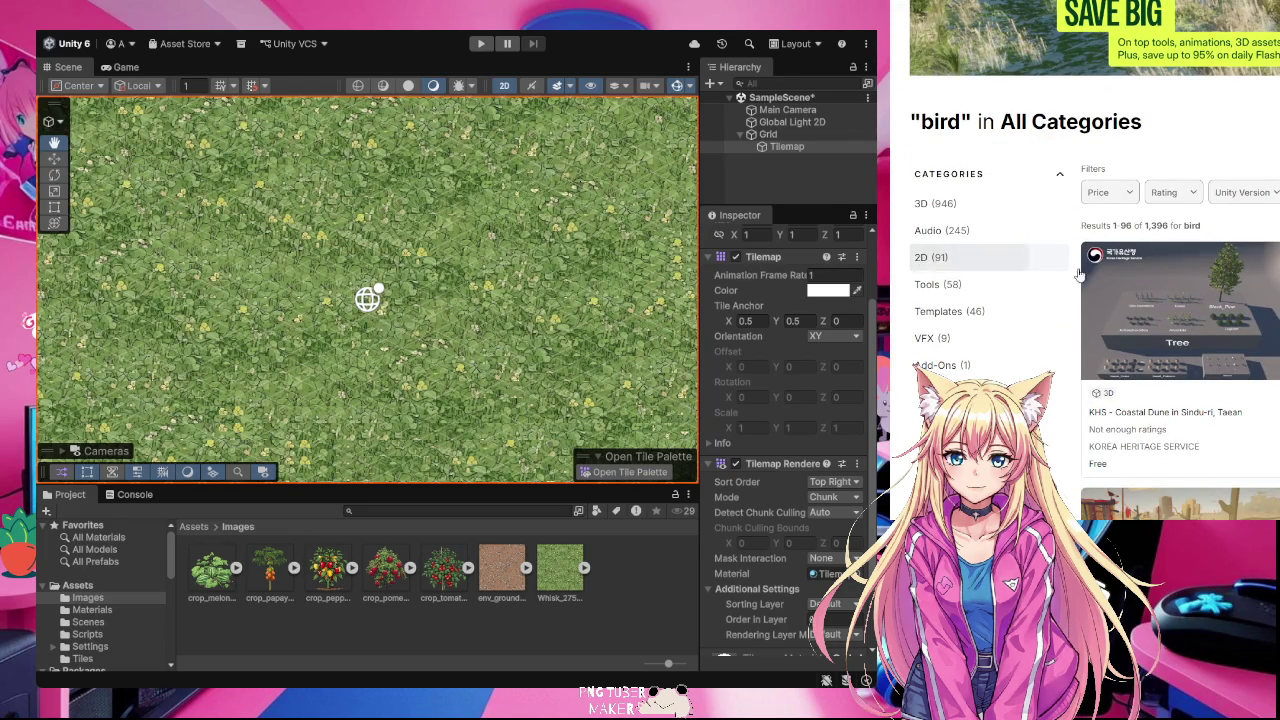
- Filter the bird results to the 2D (91) category and scroll through the 2D bird packs
left_click(990, 260)
scroll(1095, 300, "down", 3)
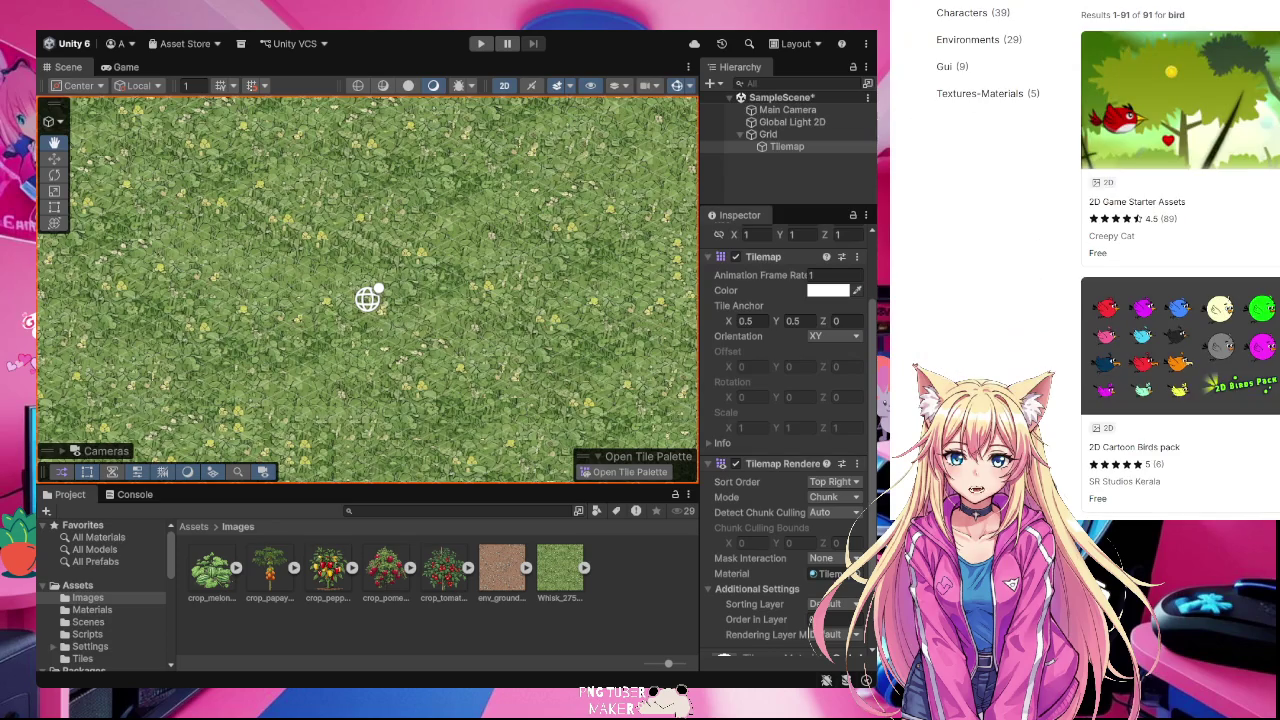
scroll(1095, 300, "down", 3)
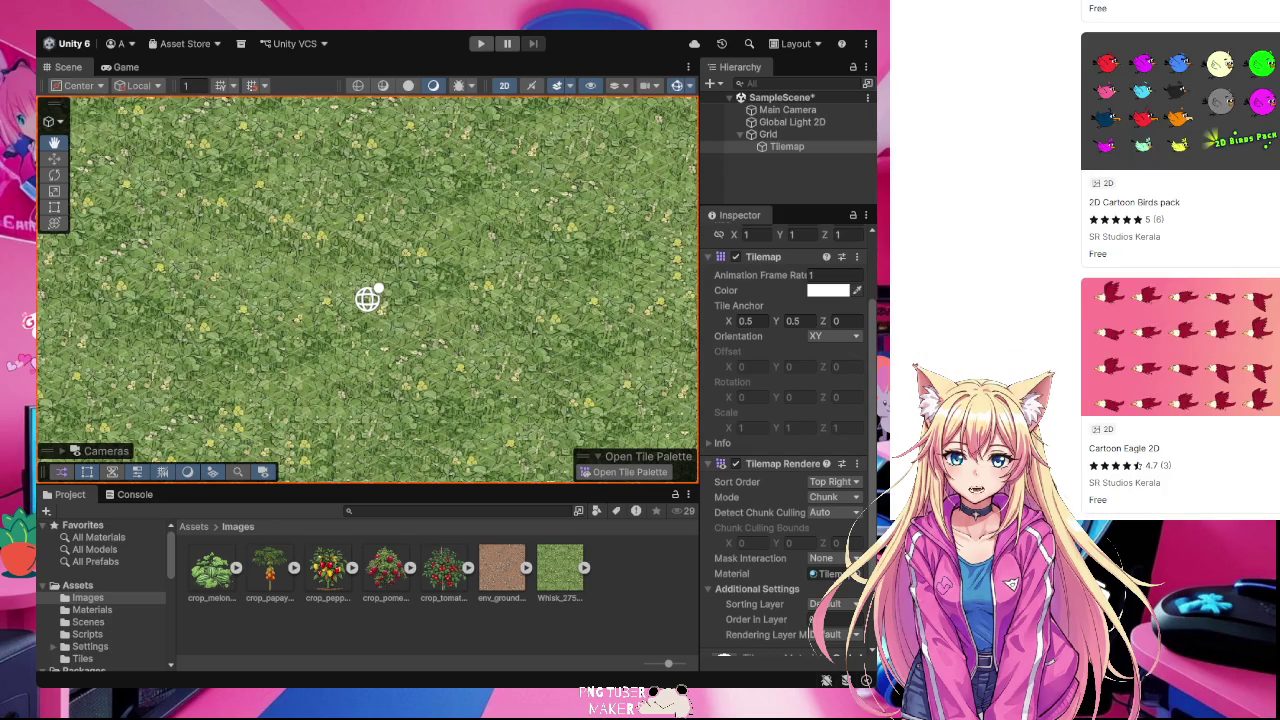
scroll(1180, 360, "down", 2)
scroll(1180, 300, "down", 3)
scroll(1180, 300, "down", 3)
scroll(1180, 300, "down", 2)
scroll(1180, 300, "down", 5)
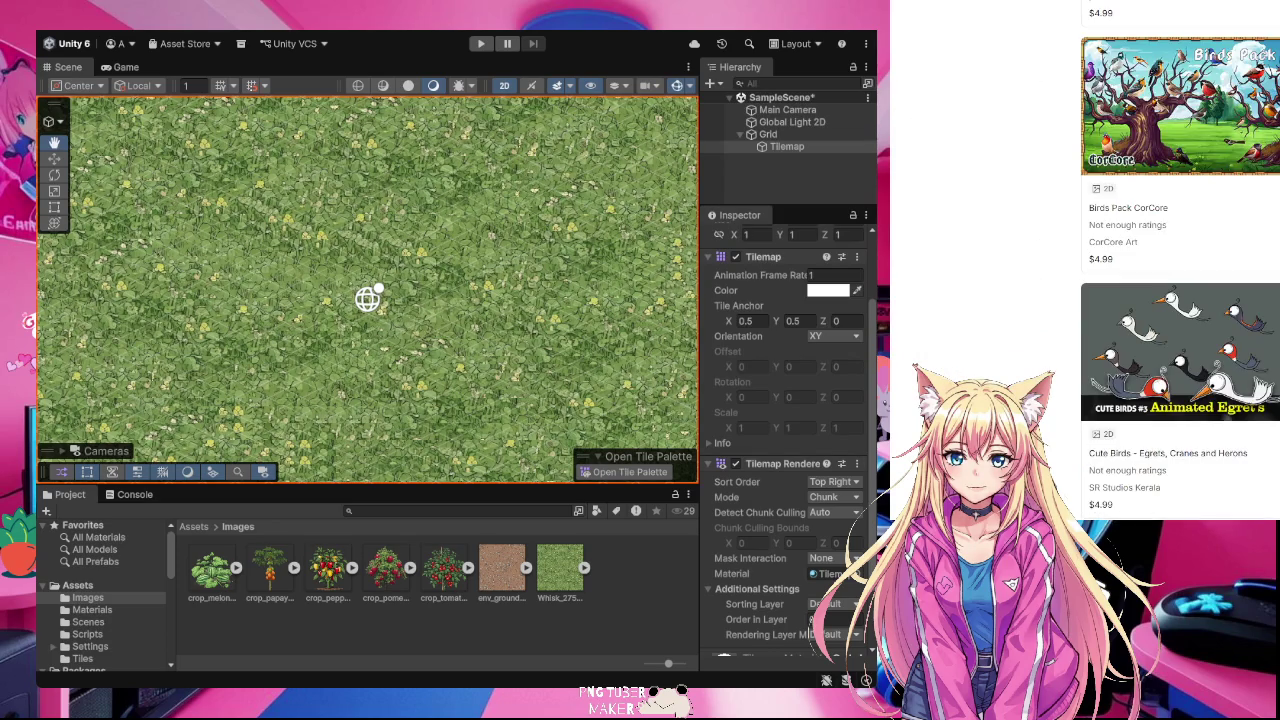
scroll(1180, 300, "down", 3)
scroll(1180, 300, "down", 3)
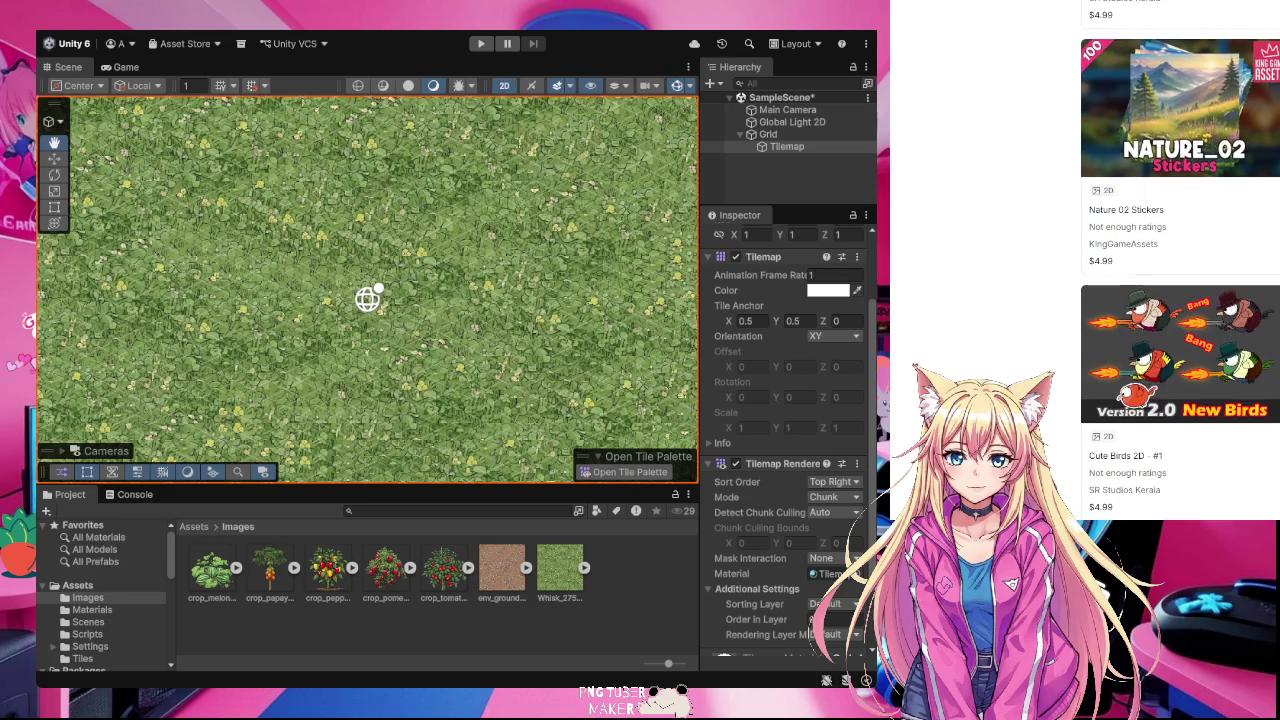
scroll(1180, 300, "down", 3)
scroll(1265, 335, "down", 3)
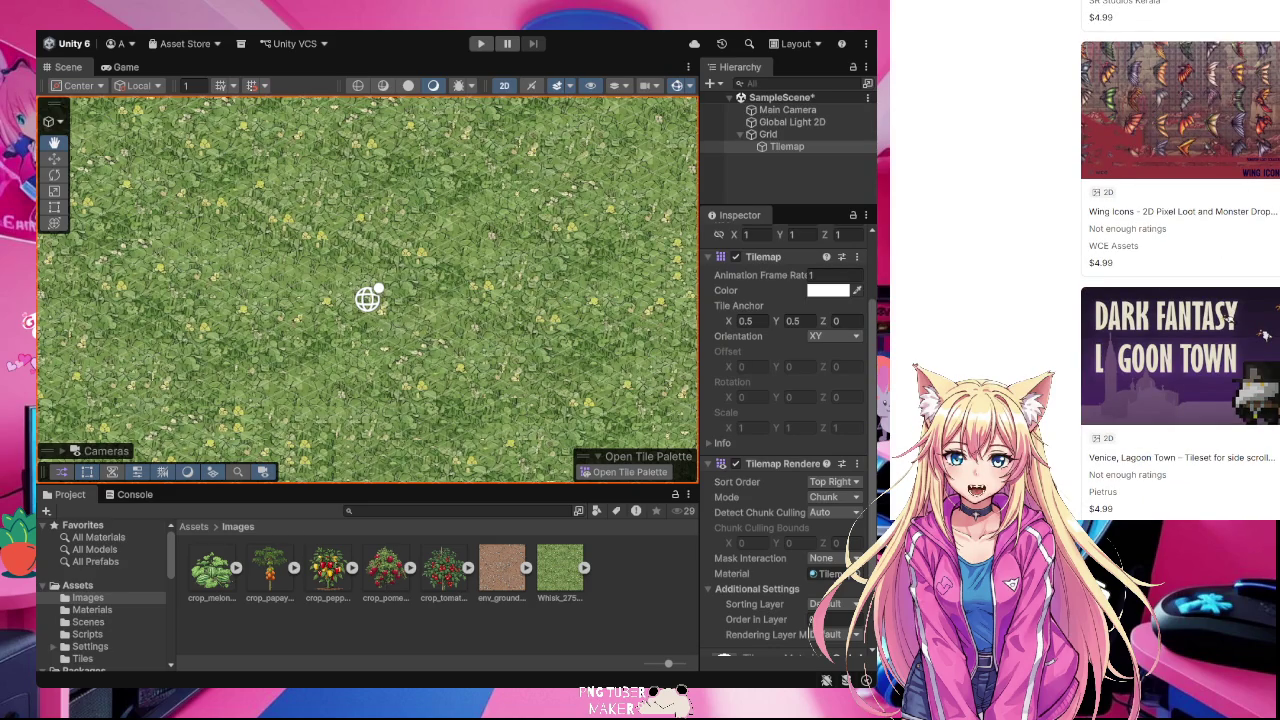
scroll(1180, 300, "down", 3)
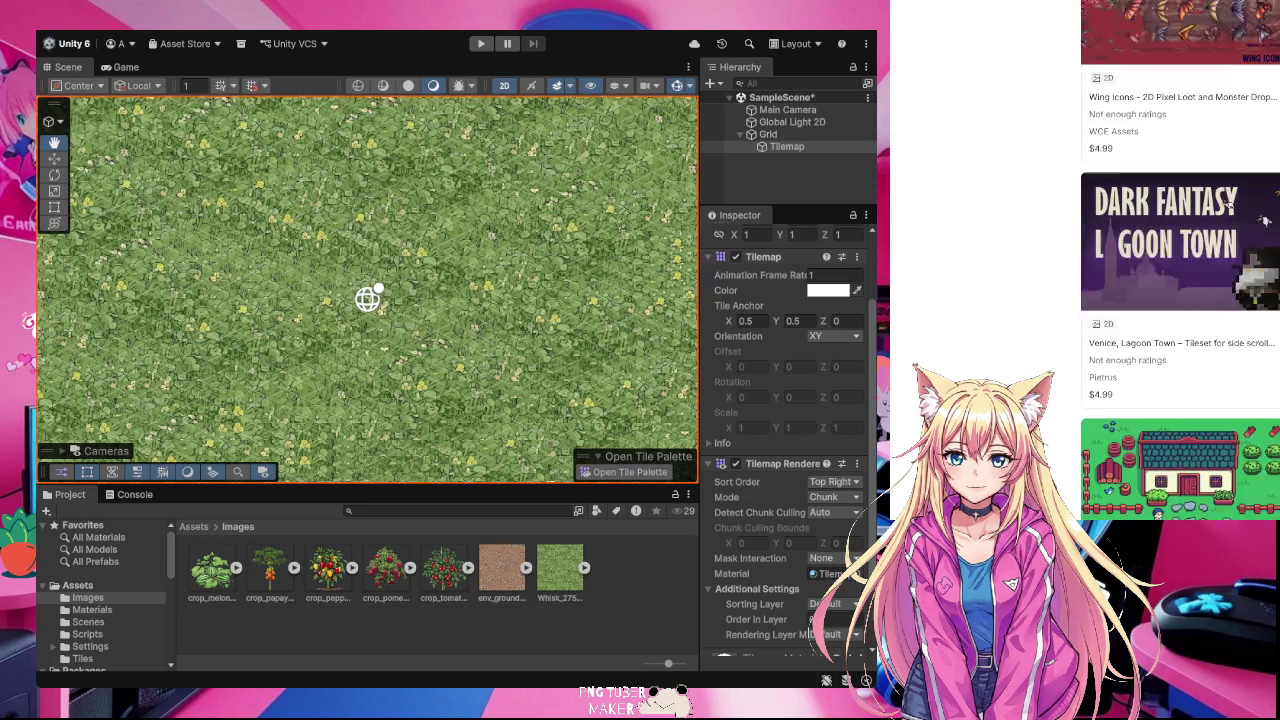
scroll(1180, 300, "down", 5)
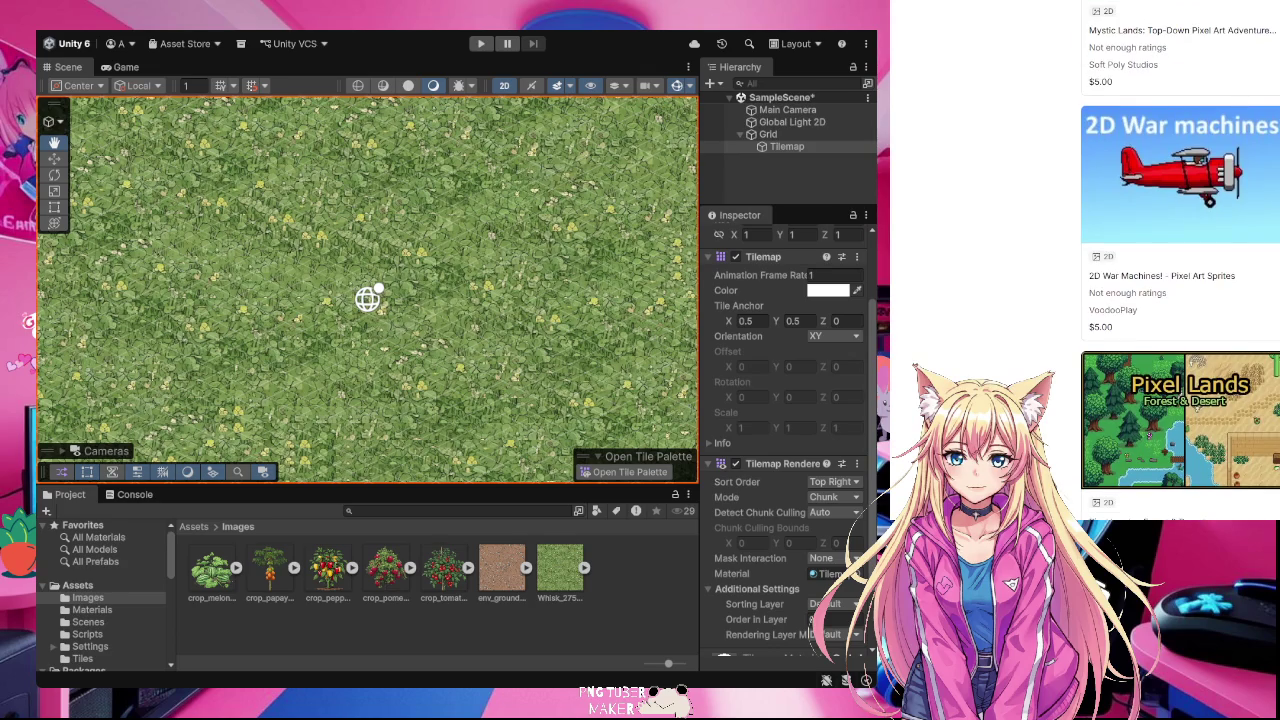
scroll(1180, 300, "down", 3)
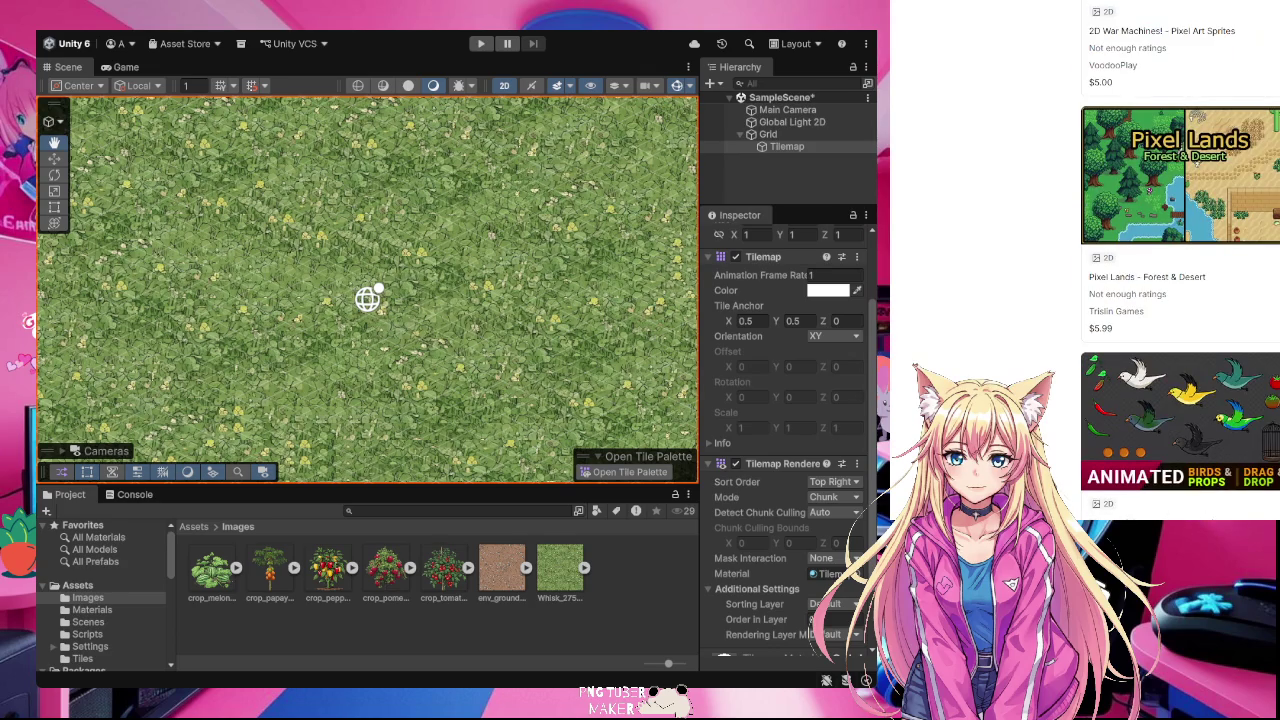
scroll(1180, 300, "down", 3)
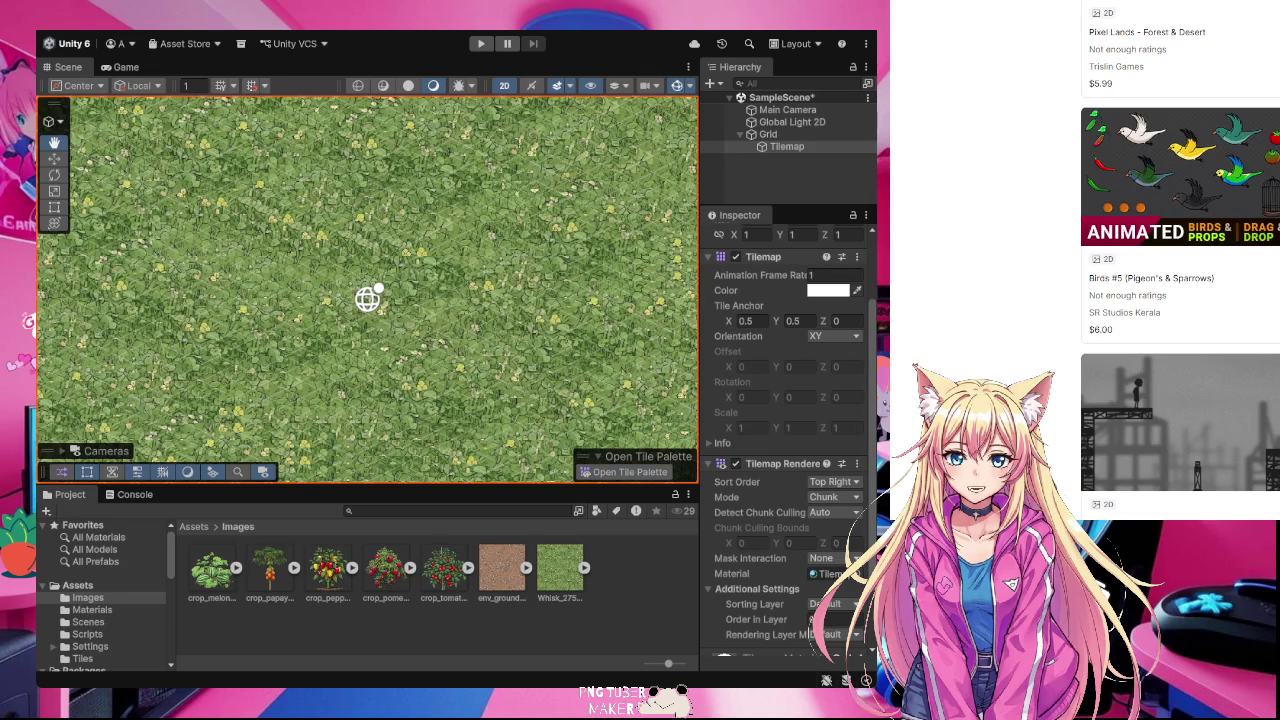
scroll(1180, 300, "up", 3)
scroll(1180, 300, "up", 6)
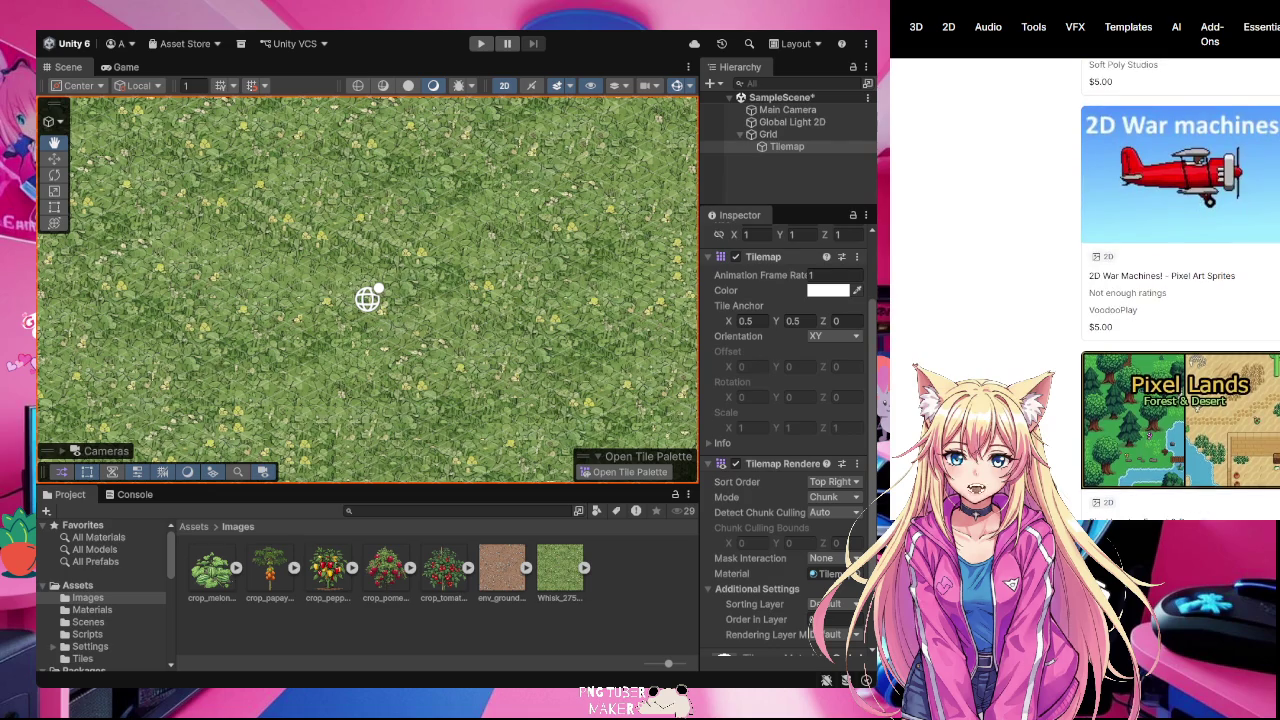
scroll(1180, 290, "up", 9)
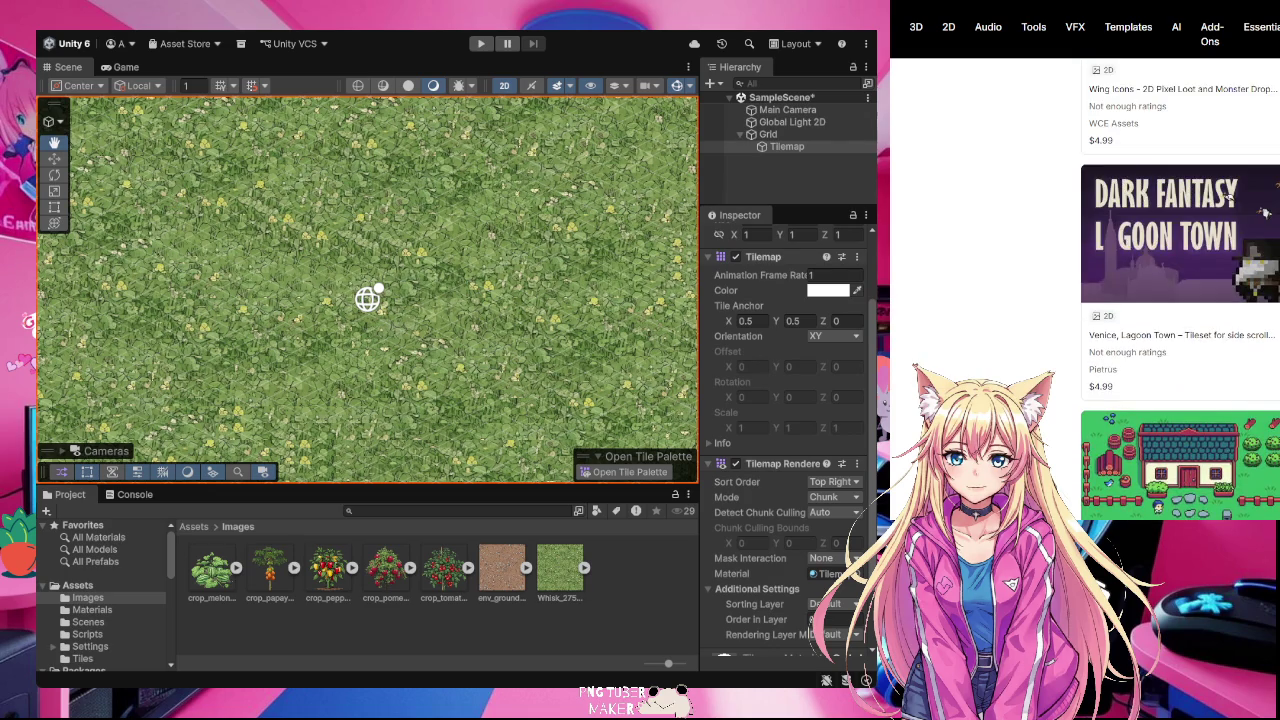
scroll(1180, 290, "up", 6)
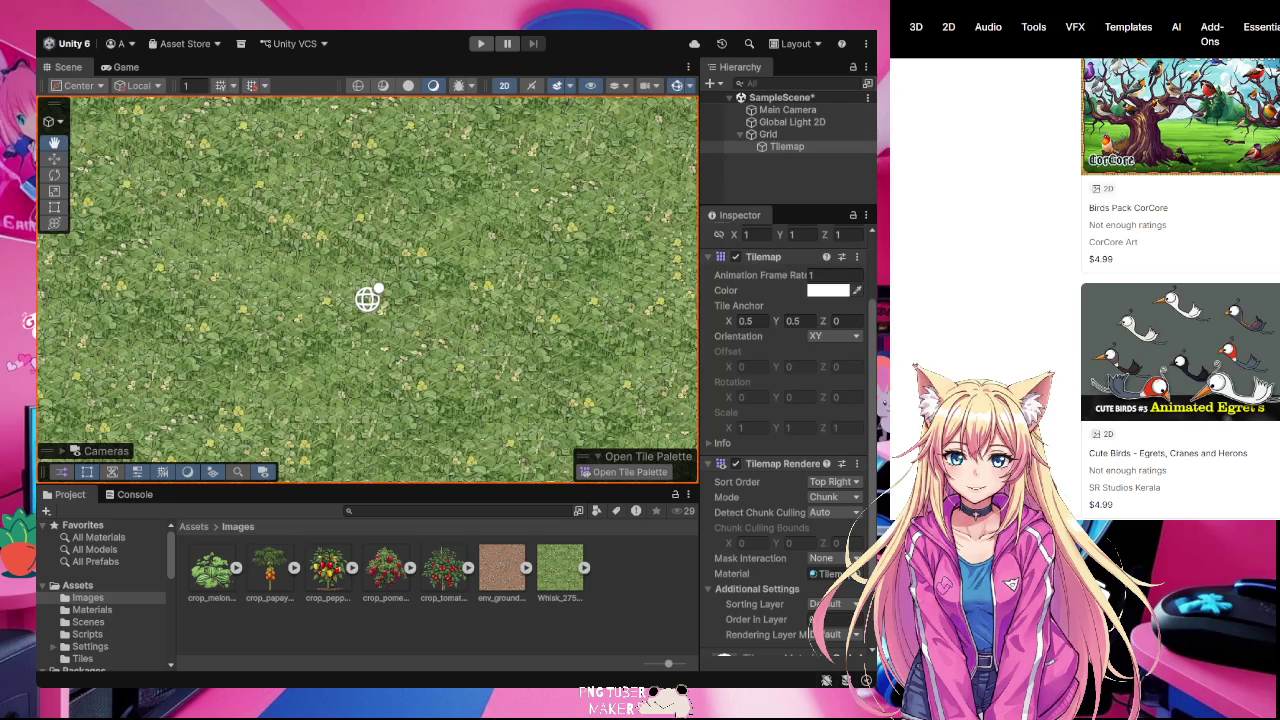
key("ctrl+t")
- Close the extra tab and switch back to the Whisk tab with the seagull prompt
key("ctrl+w")
key("ctrl+Tab")
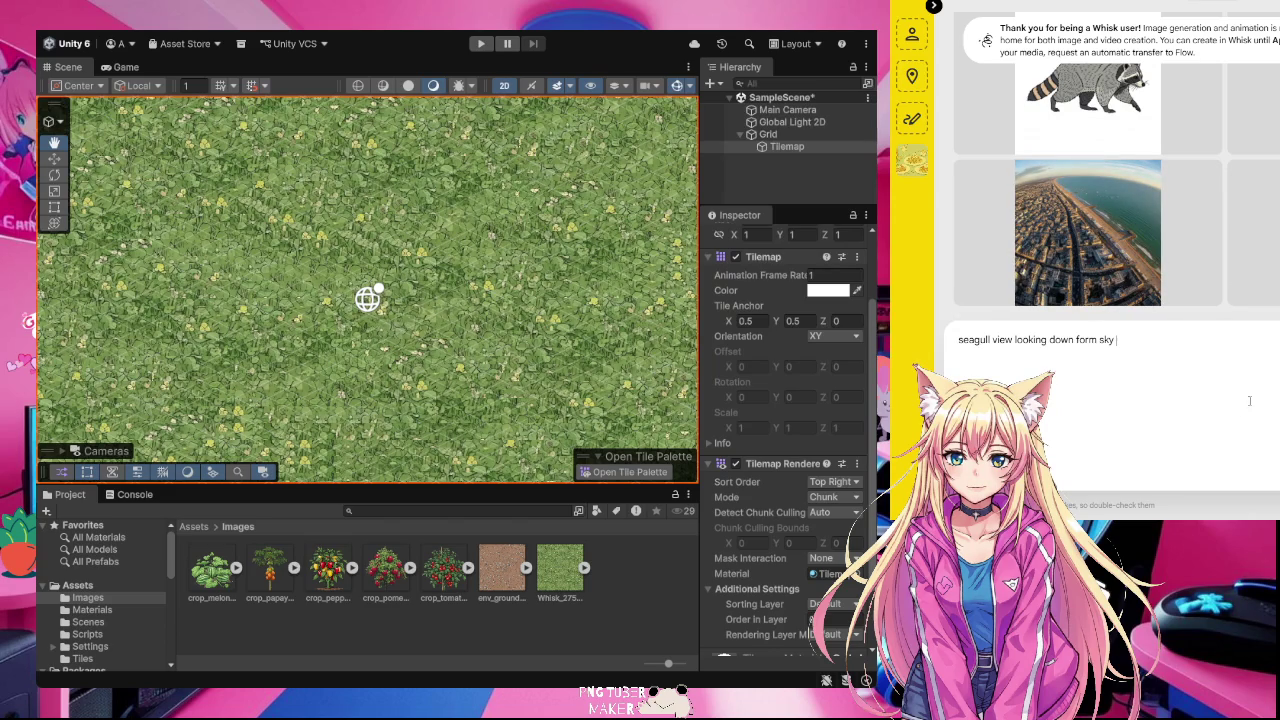
- Generate new Whisk images from the prompt 'back of seagull view looking down form sky'
left_click(960, 342)
type("back of")
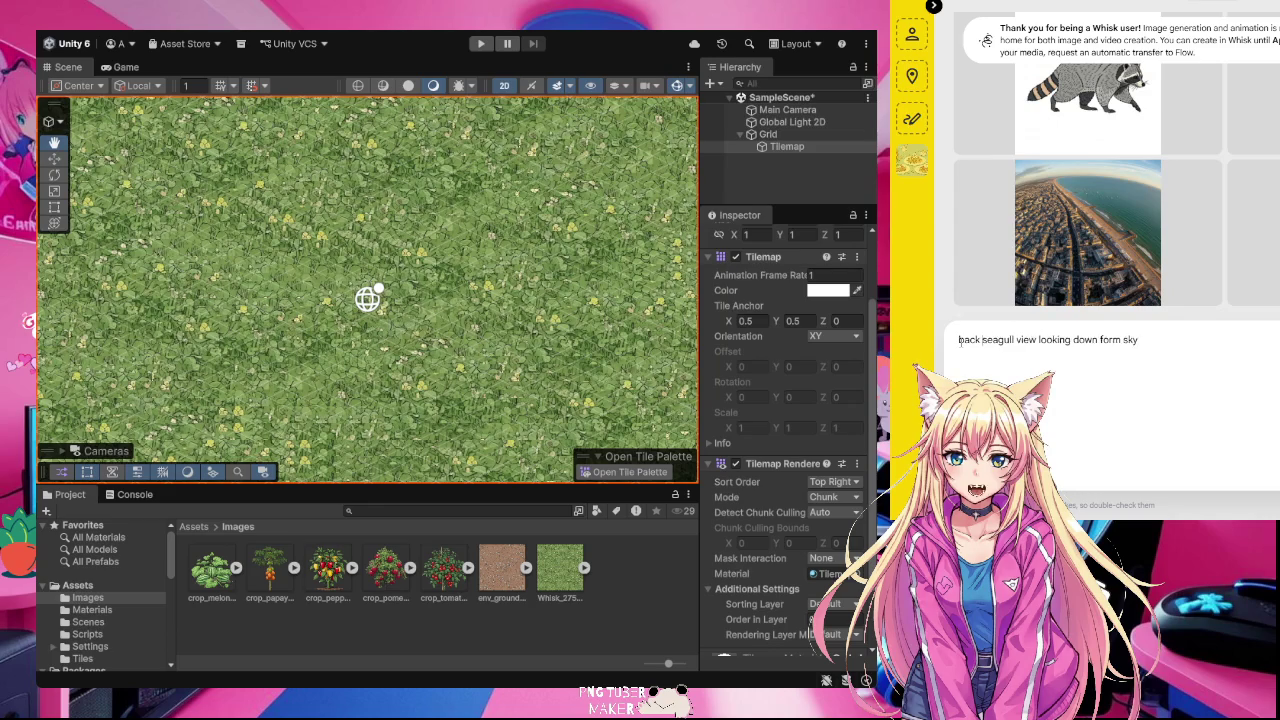
key("Return")
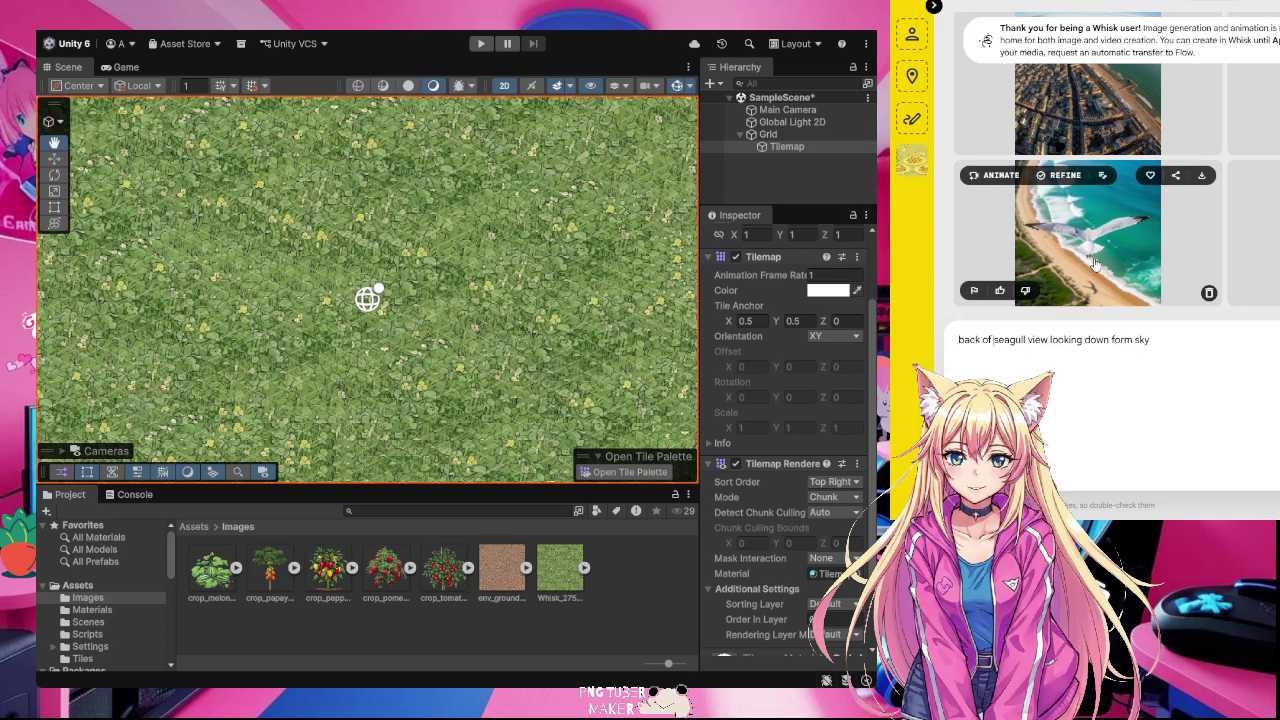
- Preview the new beach seagull image enlarged, then expand and collapse the reference panels
left_click(1095, 263)
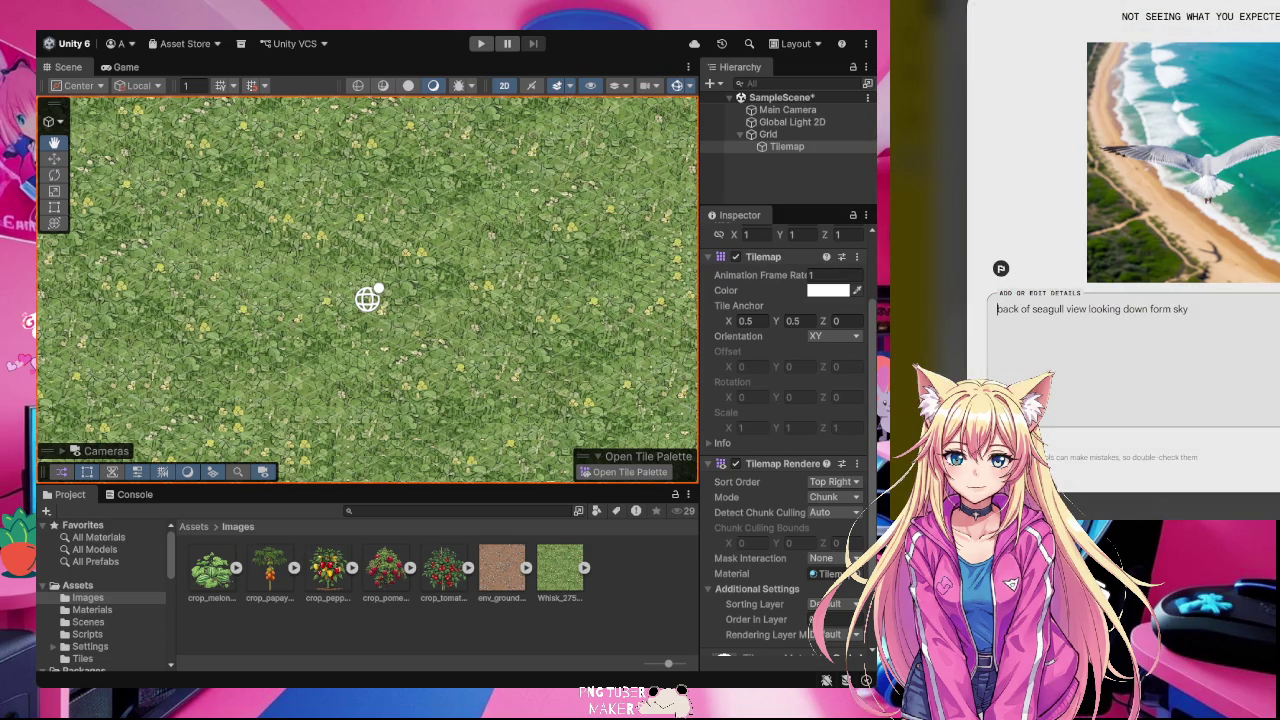
left_click(997, 309)
key("Return")
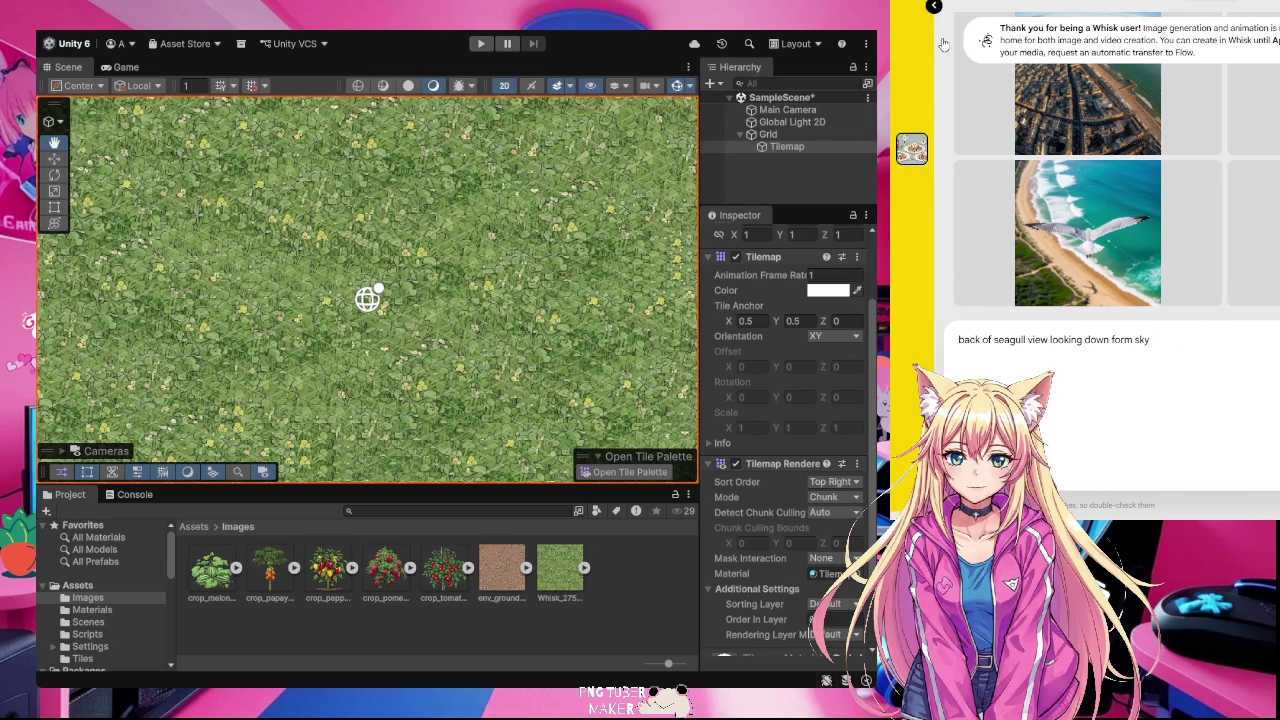
left_click(933, 7)
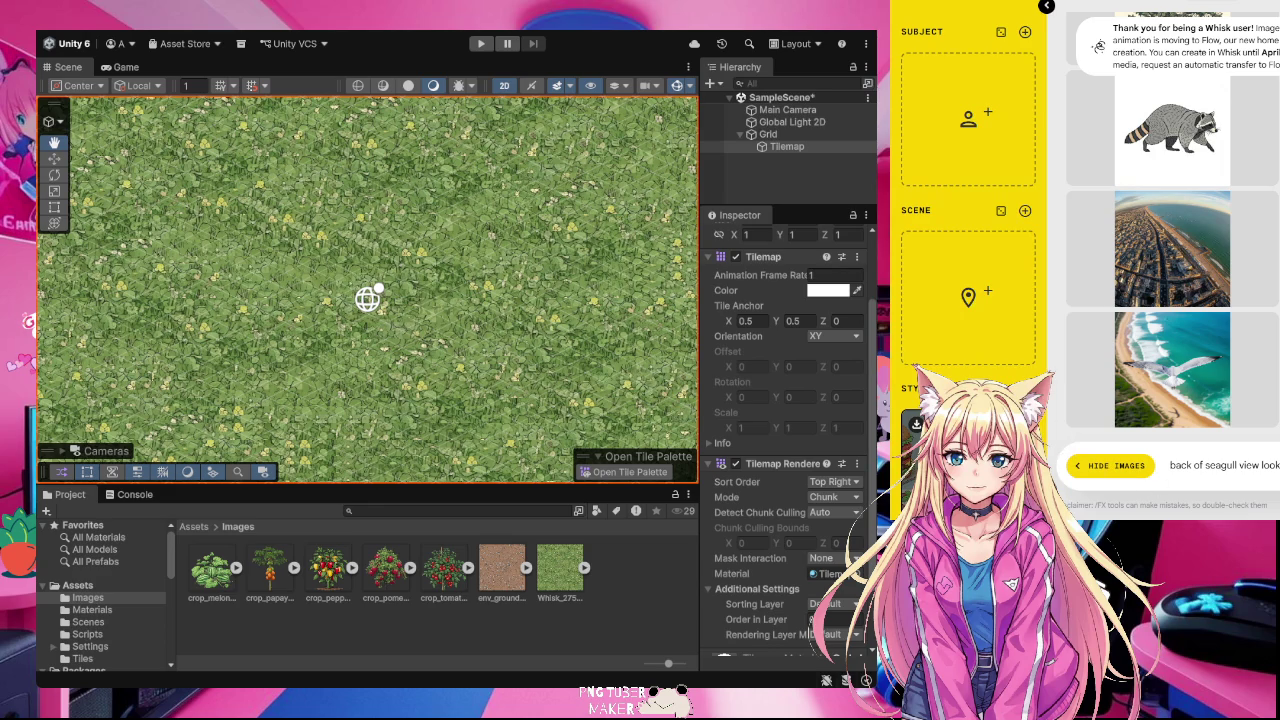
left_click(1043, 7)
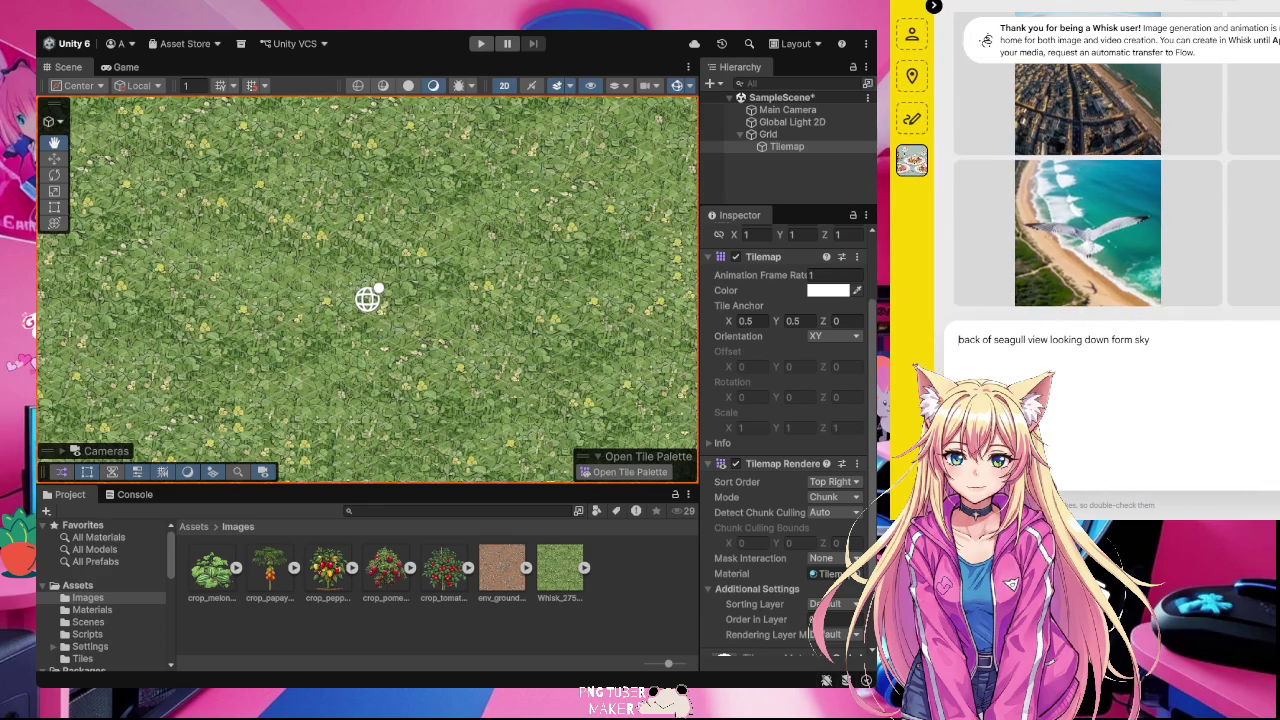
- Scroll the Whisk gallery to compare the new seagull-from-behind image with the beach seagull
scroll(1238, 380, "down", 2)
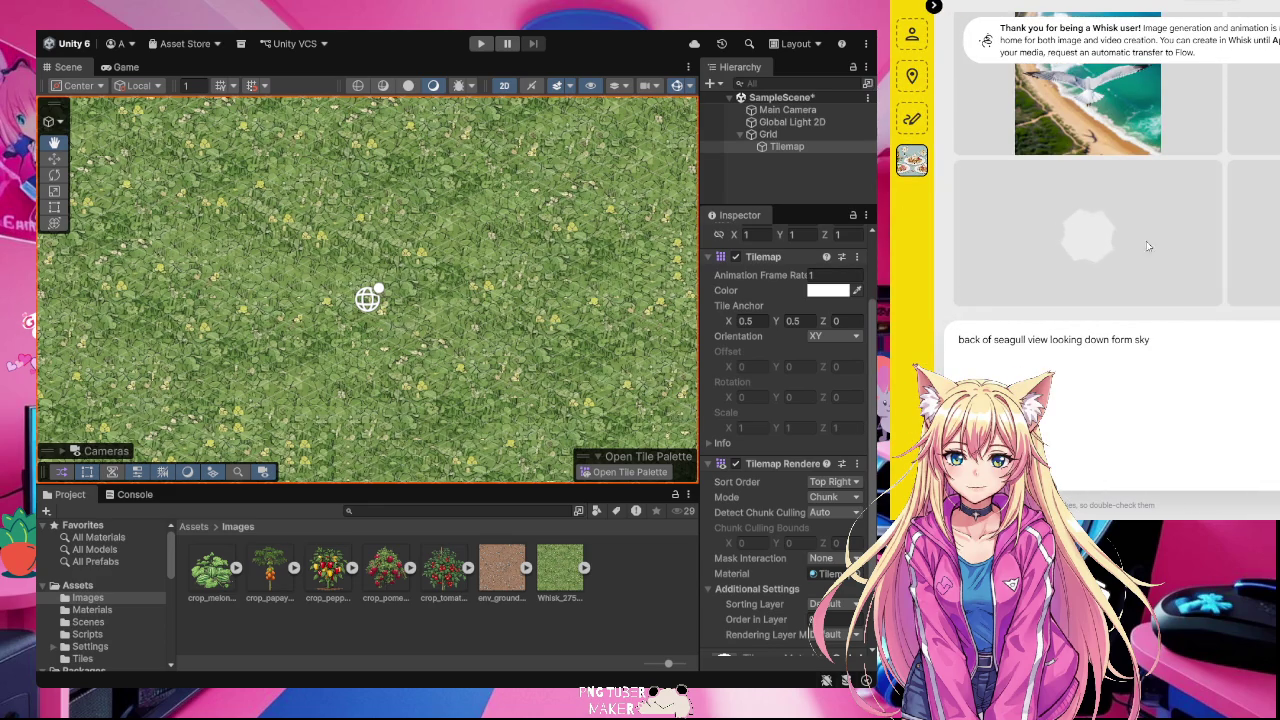
scroll(1208, 201, "up", 2)
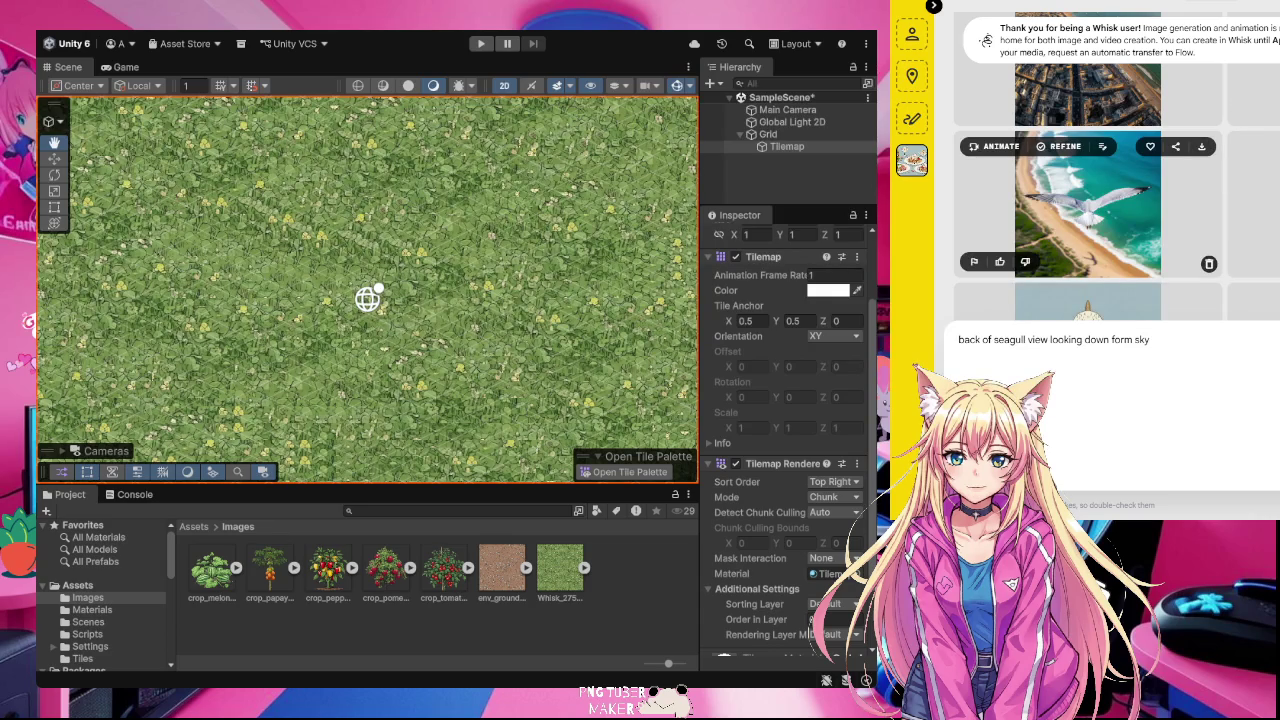
scroll(1182, 238, "down", 2)
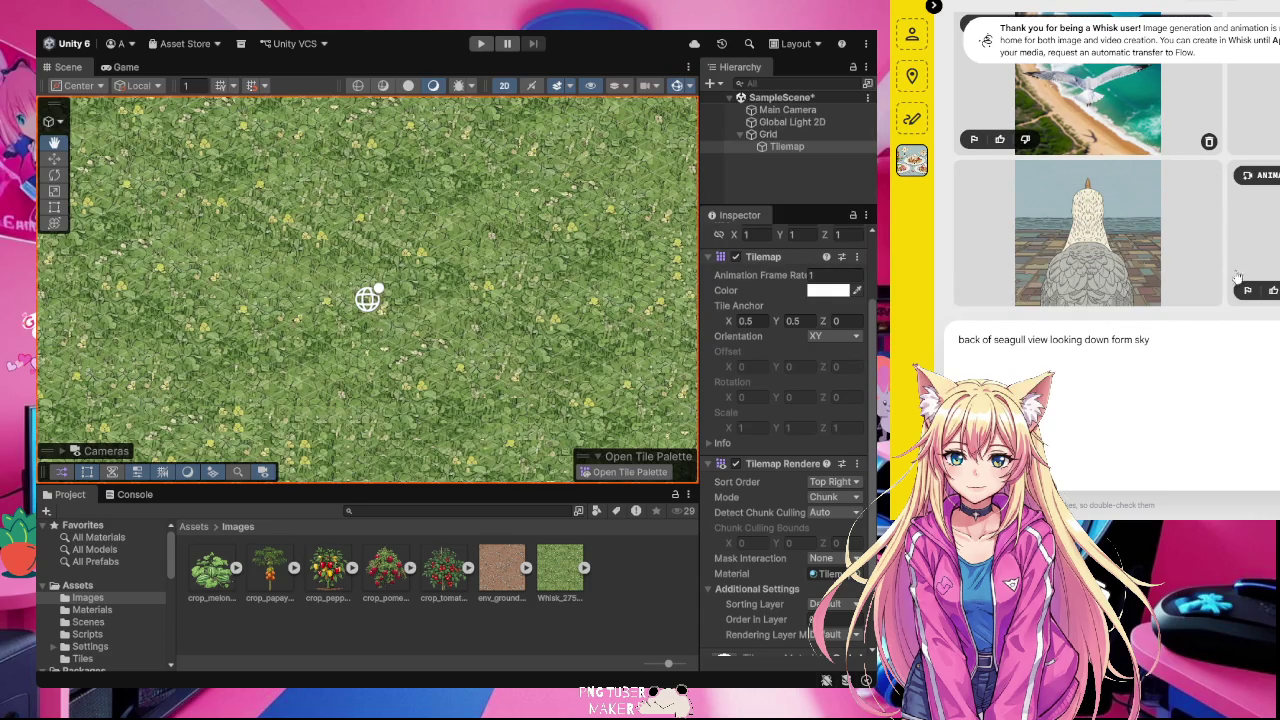
scroll(1175, 134, "down", 3)
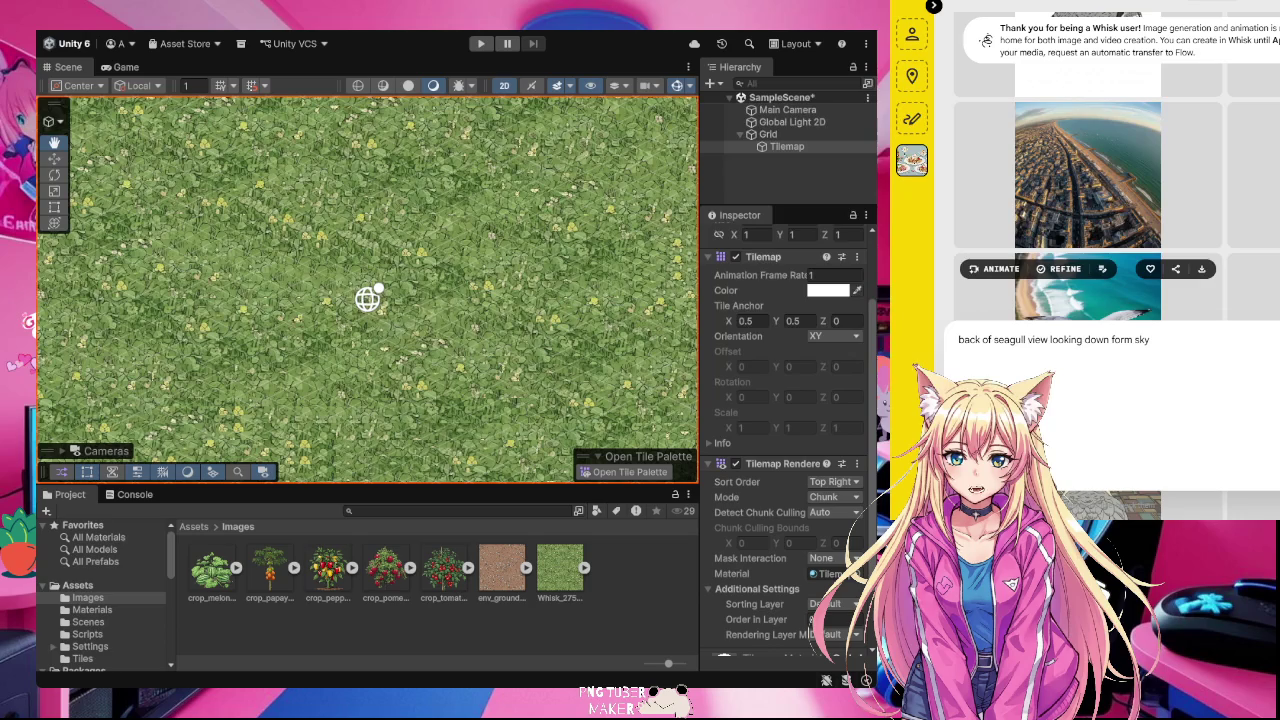
scroll(1130, 180, "down", 2)
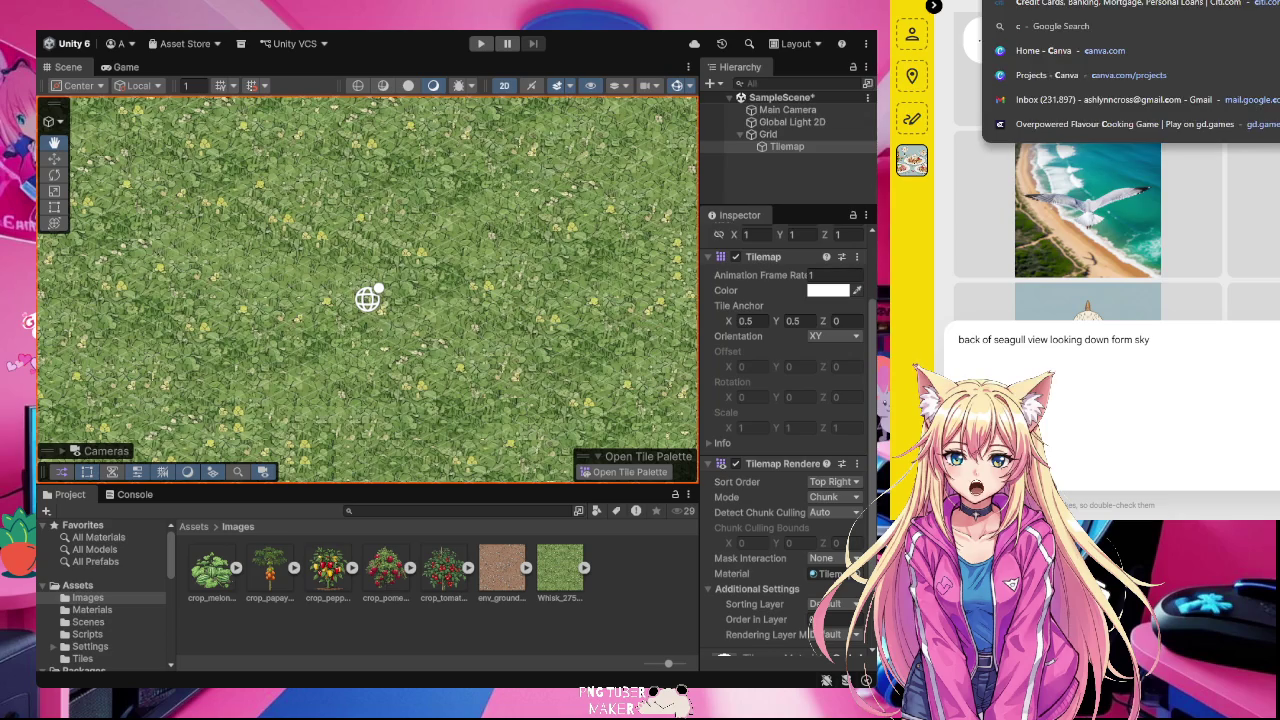
- Leave the Asset Store bird packs and switch to the Canva editor window
mouse_move(1088, 204)
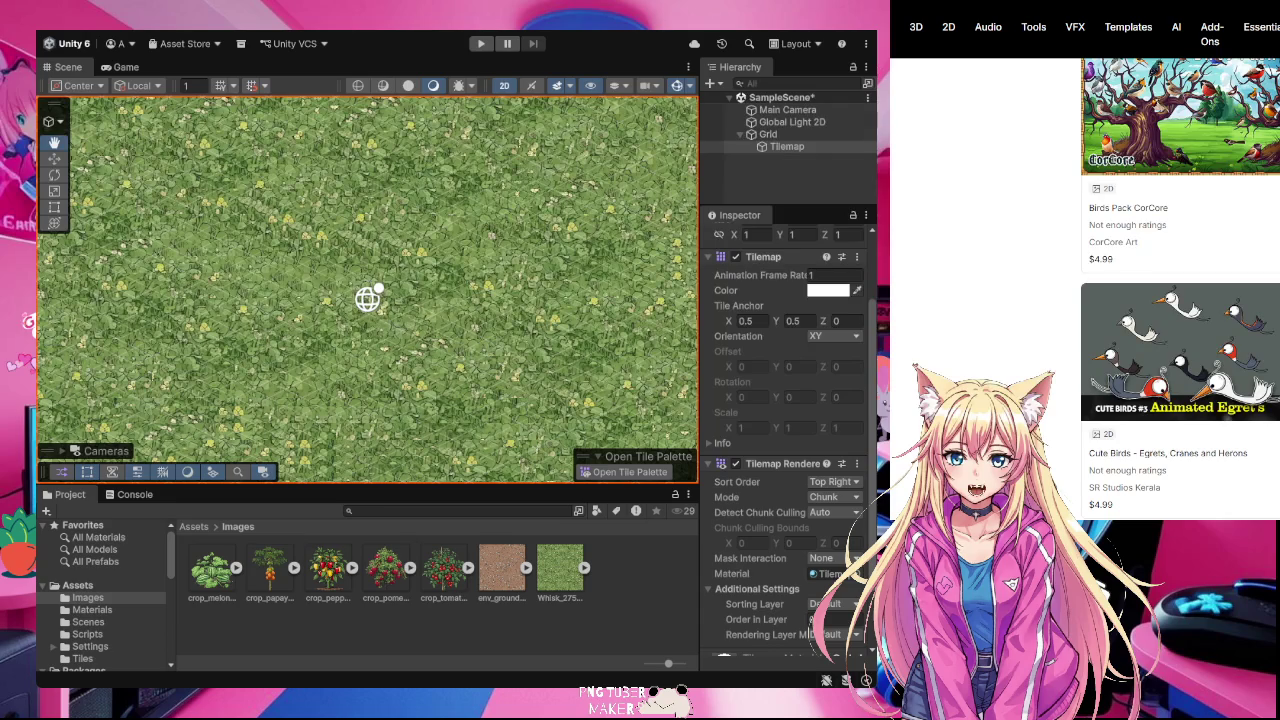
key("alt+Tab")
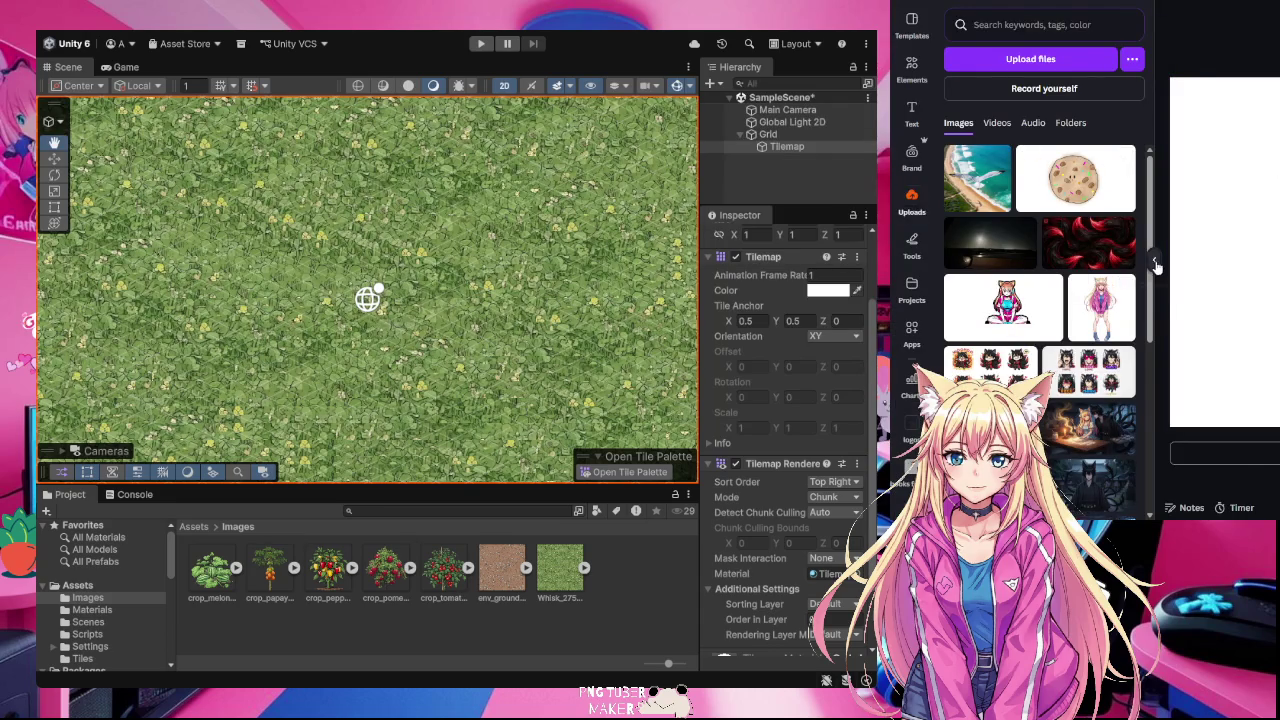
- Add the uploaded seagull beach image from Canva's Uploads onto the blank page
left_click(912, 200)
mouse_move(916, 177)
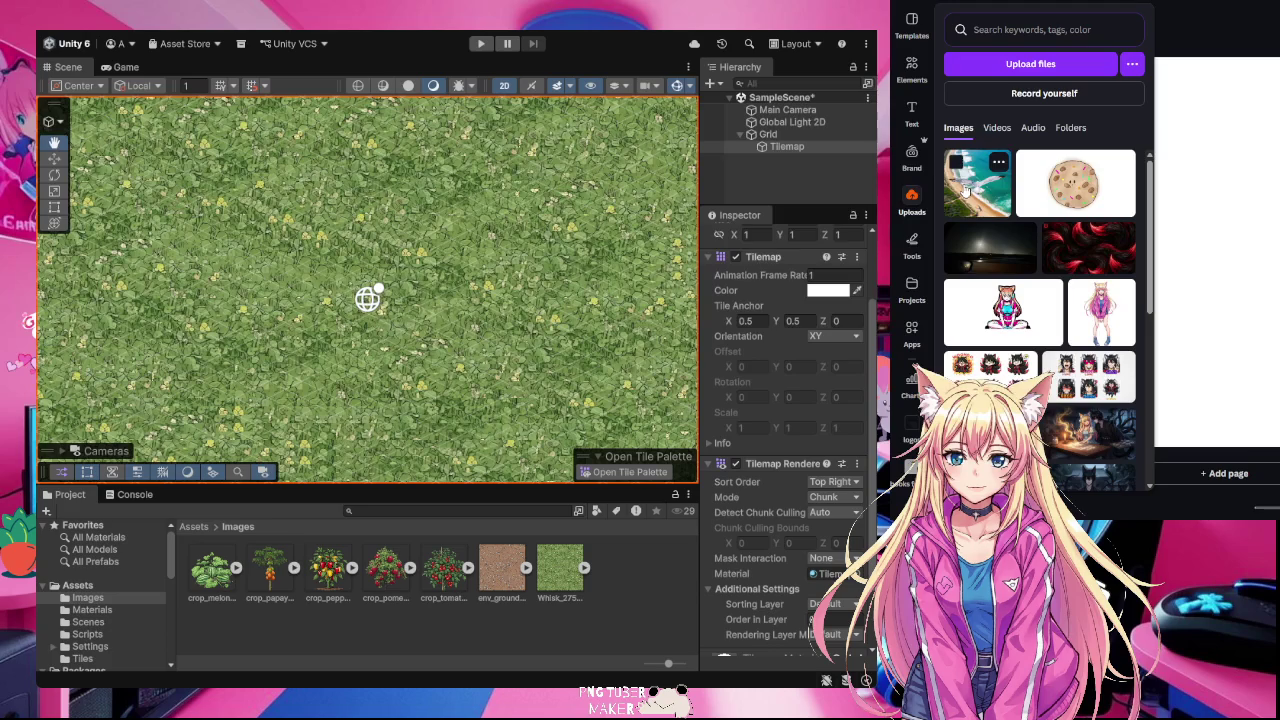
left_click(977, 183)
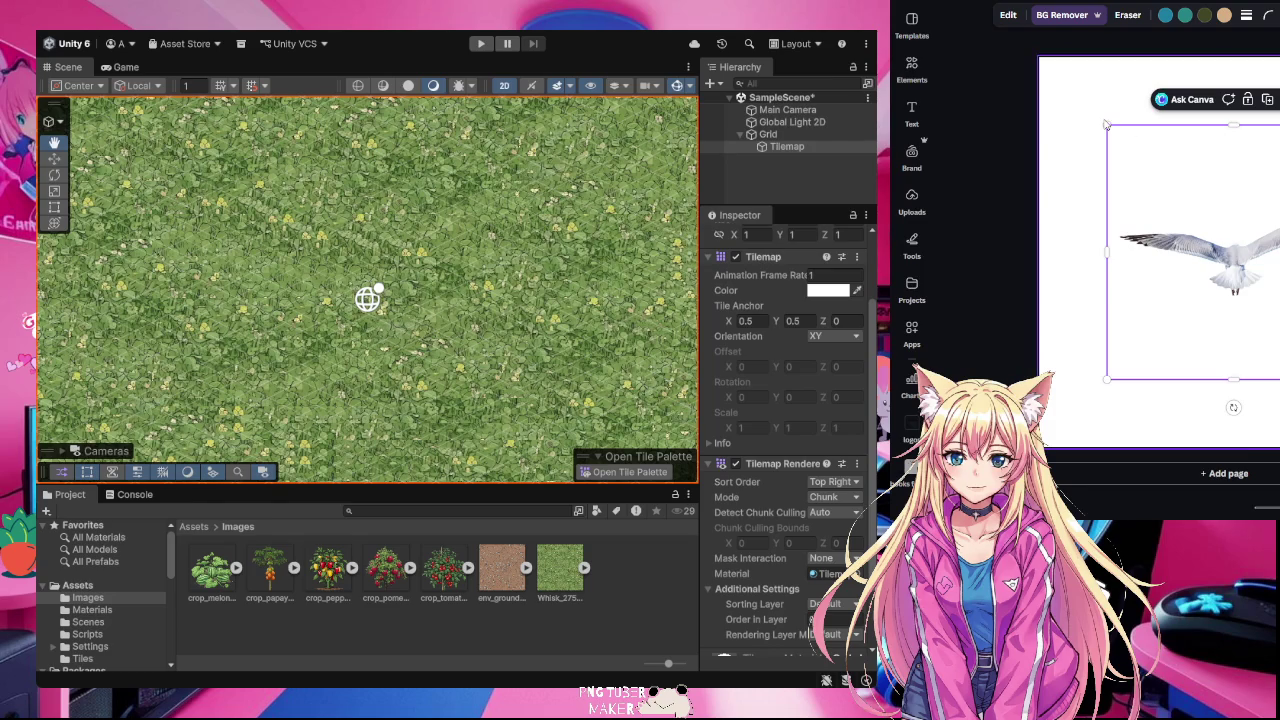
- Enlarge and reposition the seagull, then touch up its removed background with BG Remover
mouse_move(1105, 124)
left_mouse_down()
mouse_move(998, 57)
mouse_move(1043, 62)
left_mouse_up()
left_click_drag(1200, 230, 1236, 277)
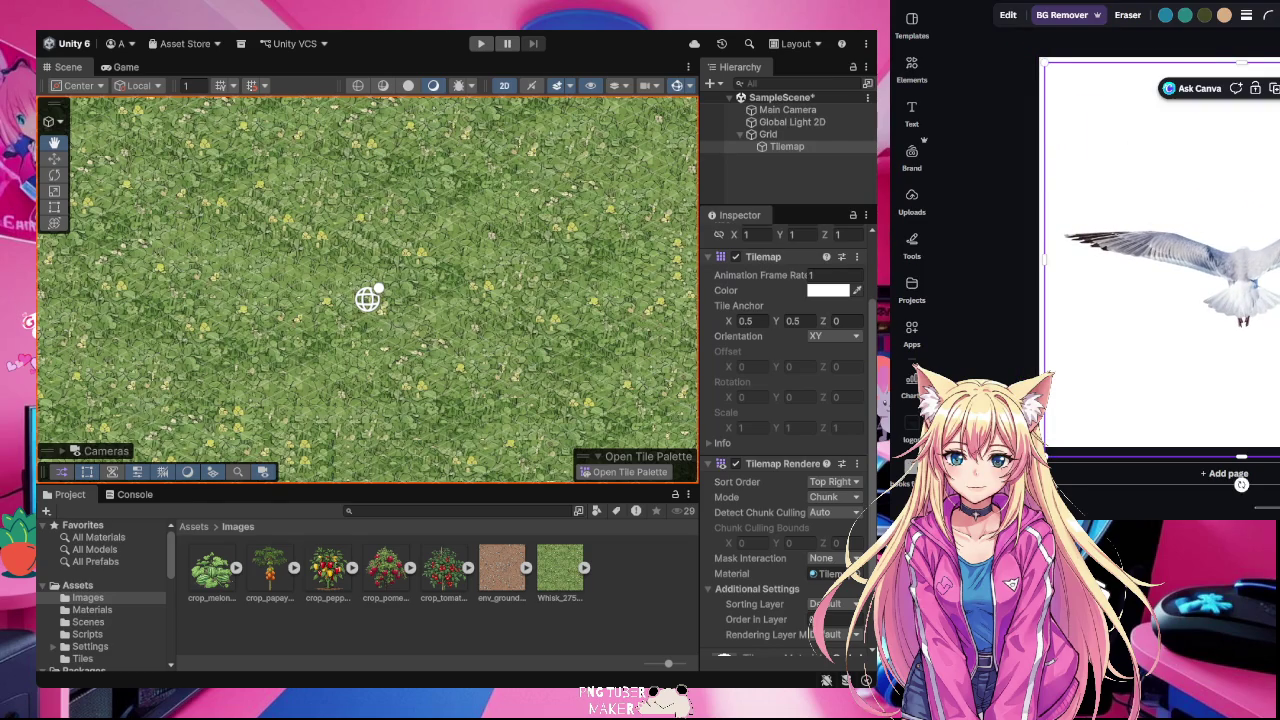
left_click(1060, 16)
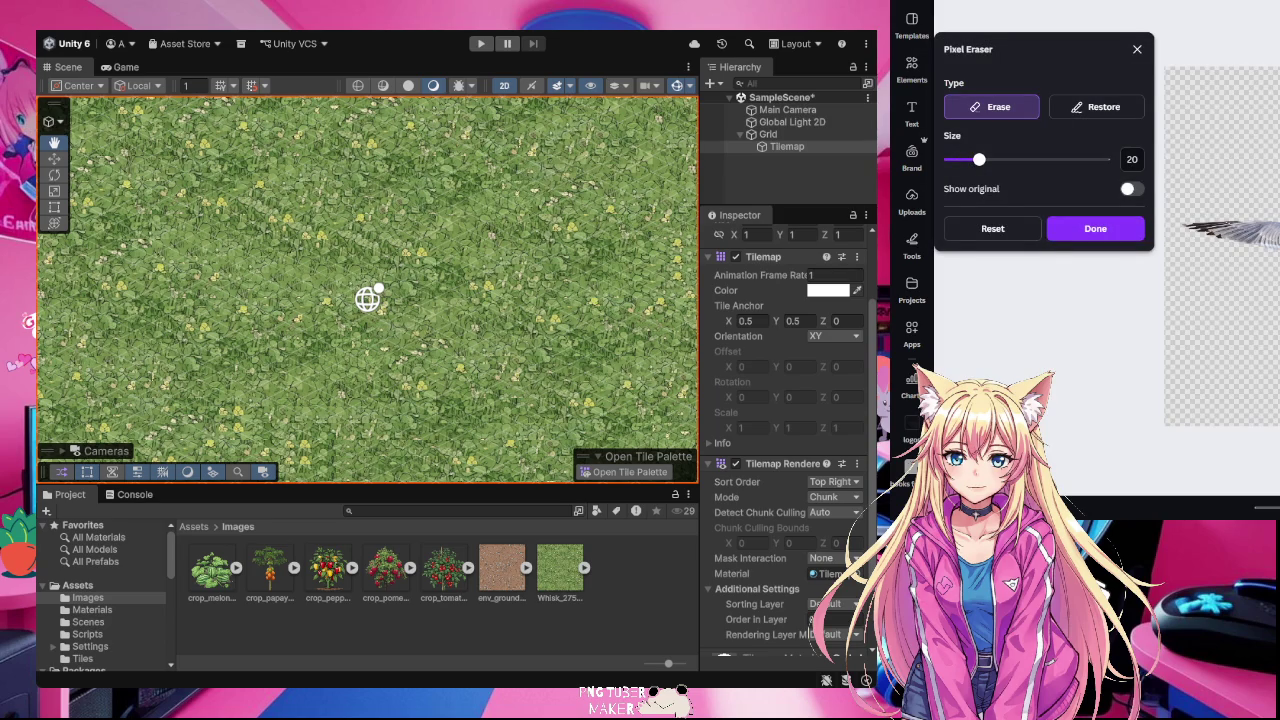
mouse_move(1019, 160)
left_mouse_down()
mouse_move(1070, 165)
mouse_move(975, 162)
left_mouse_up()
scroll(1160, 250, "up", 3)
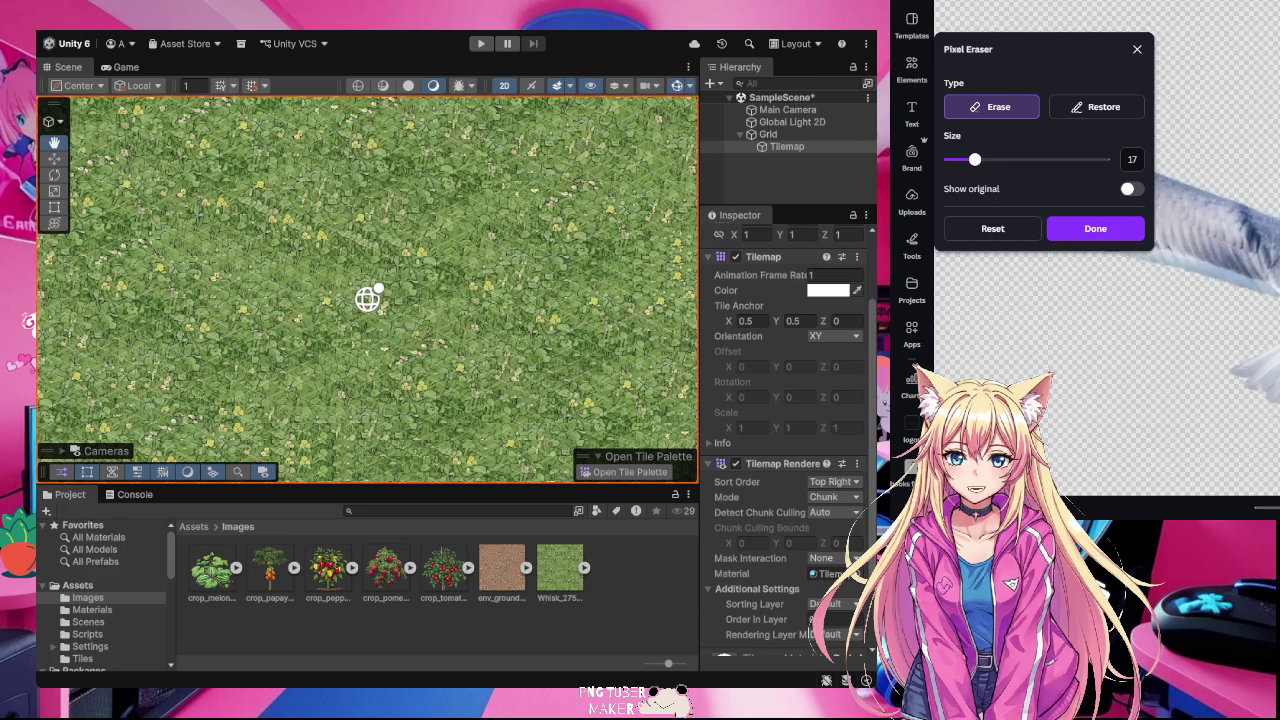
left_click(1110, 112)
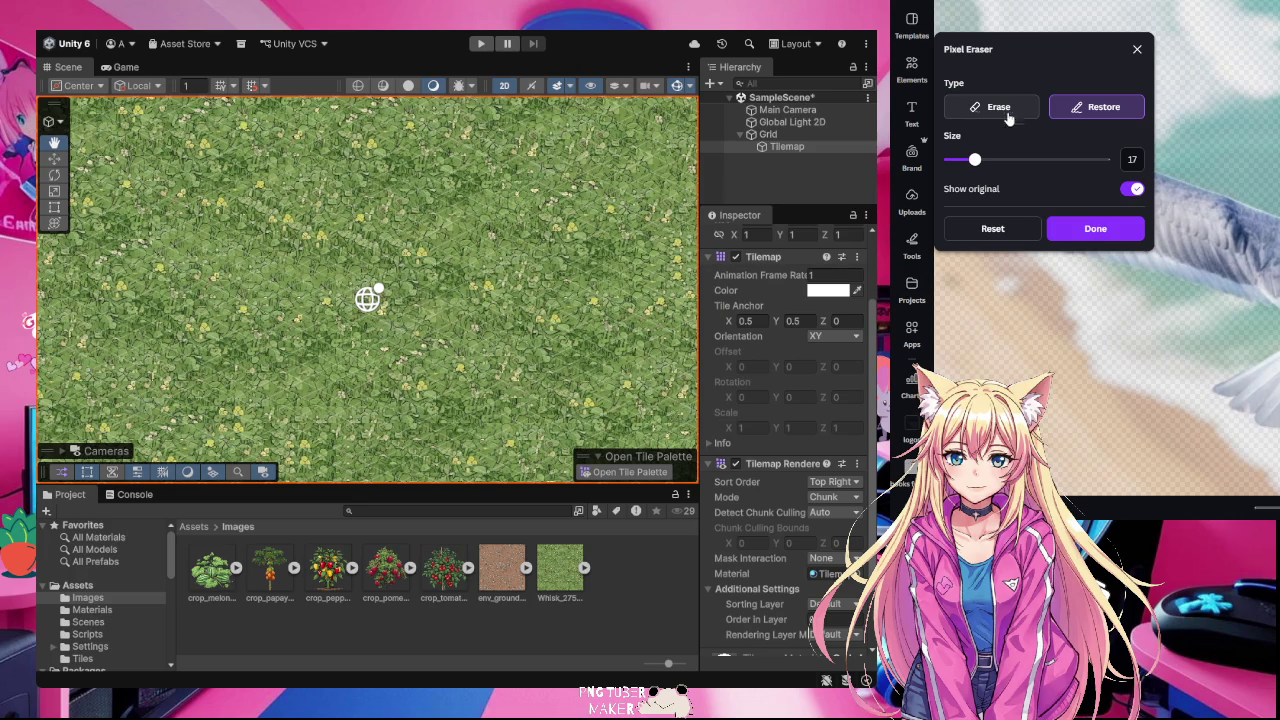
left_click(1096, 229)
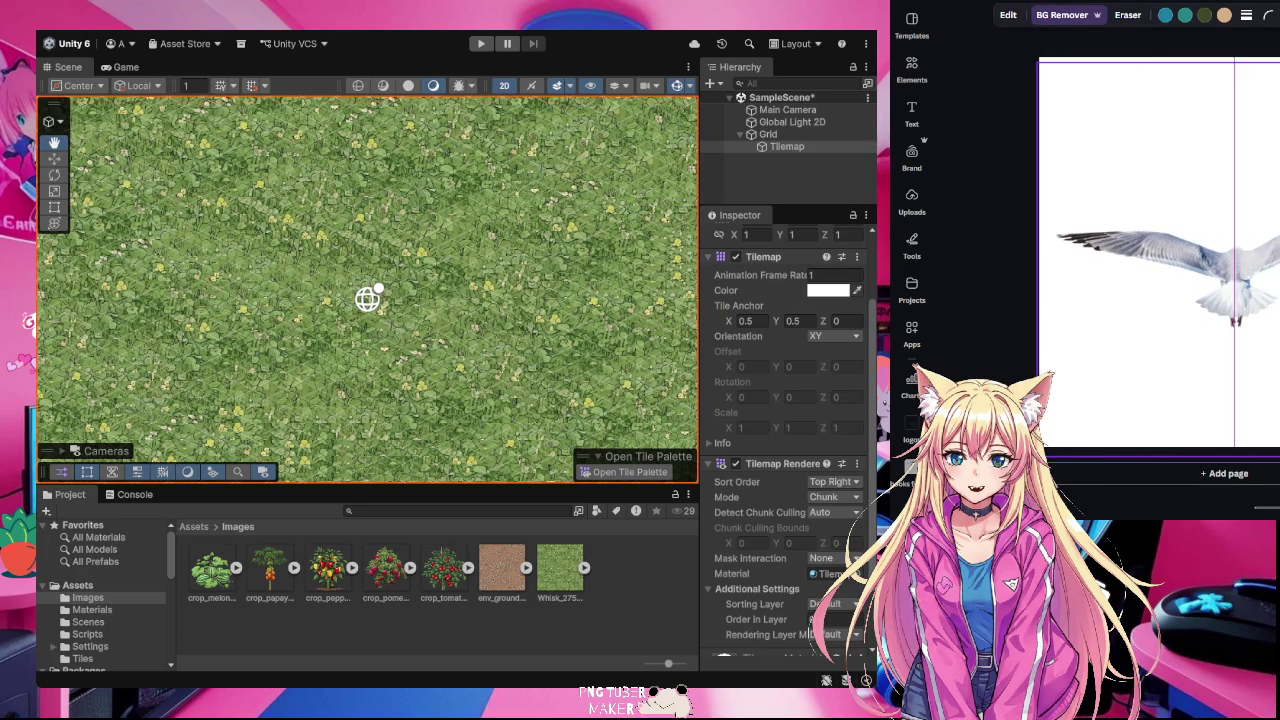
- Select the background-free seagull cutout, then switch through Gemini back to Unity
left_click(1235, 281)
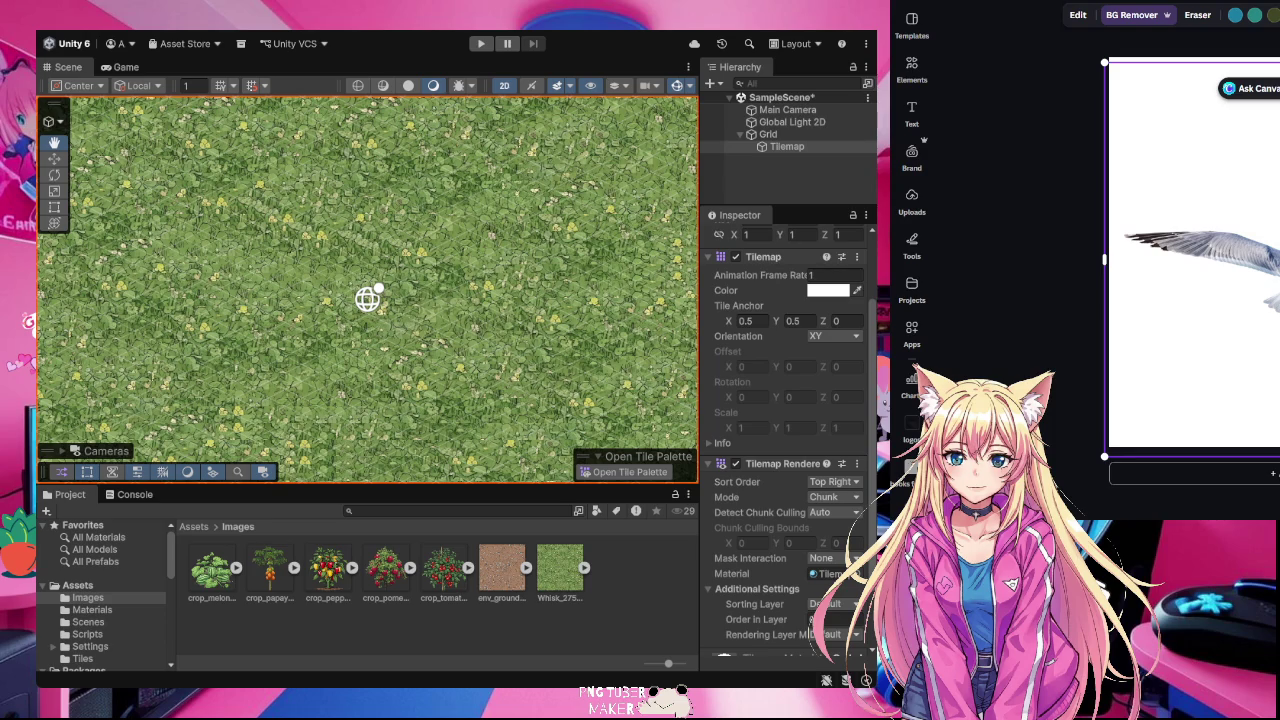
key("alt+Tab")
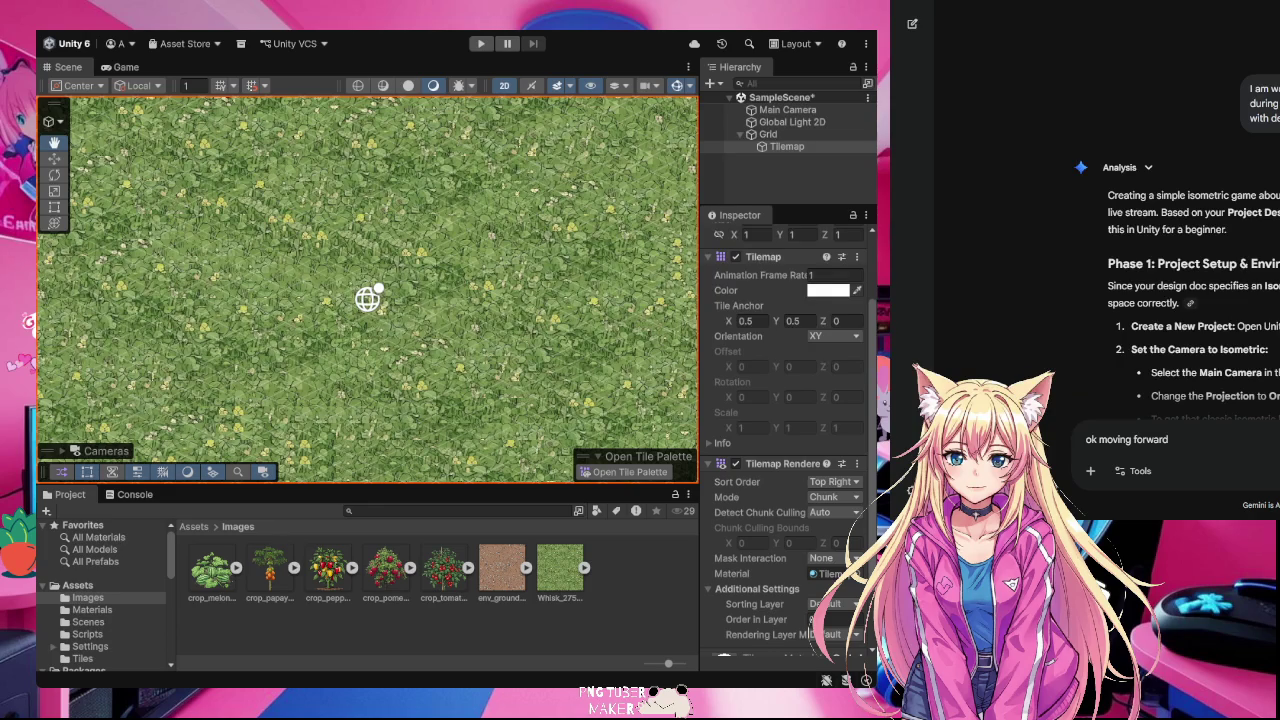
key("alt+Tab")
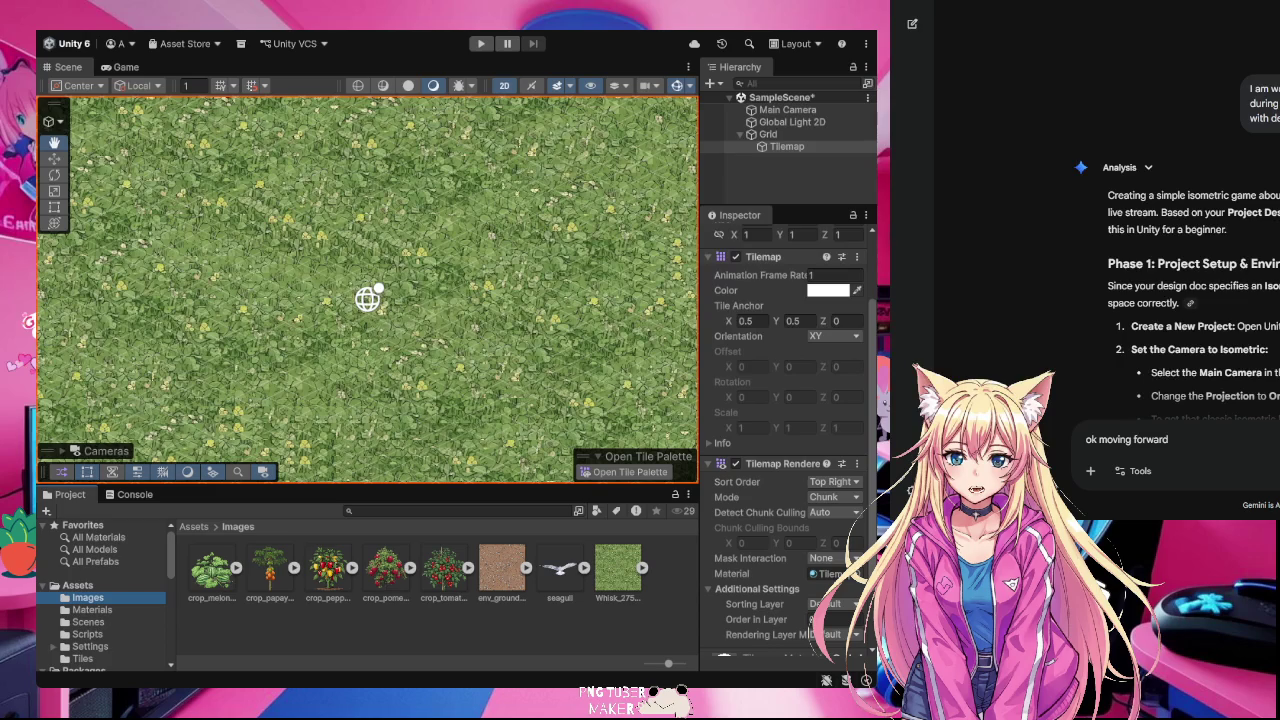
- Expand the seagull asset and drop its seagull_0 sprite onto the grass scene
left_click(584, 568)
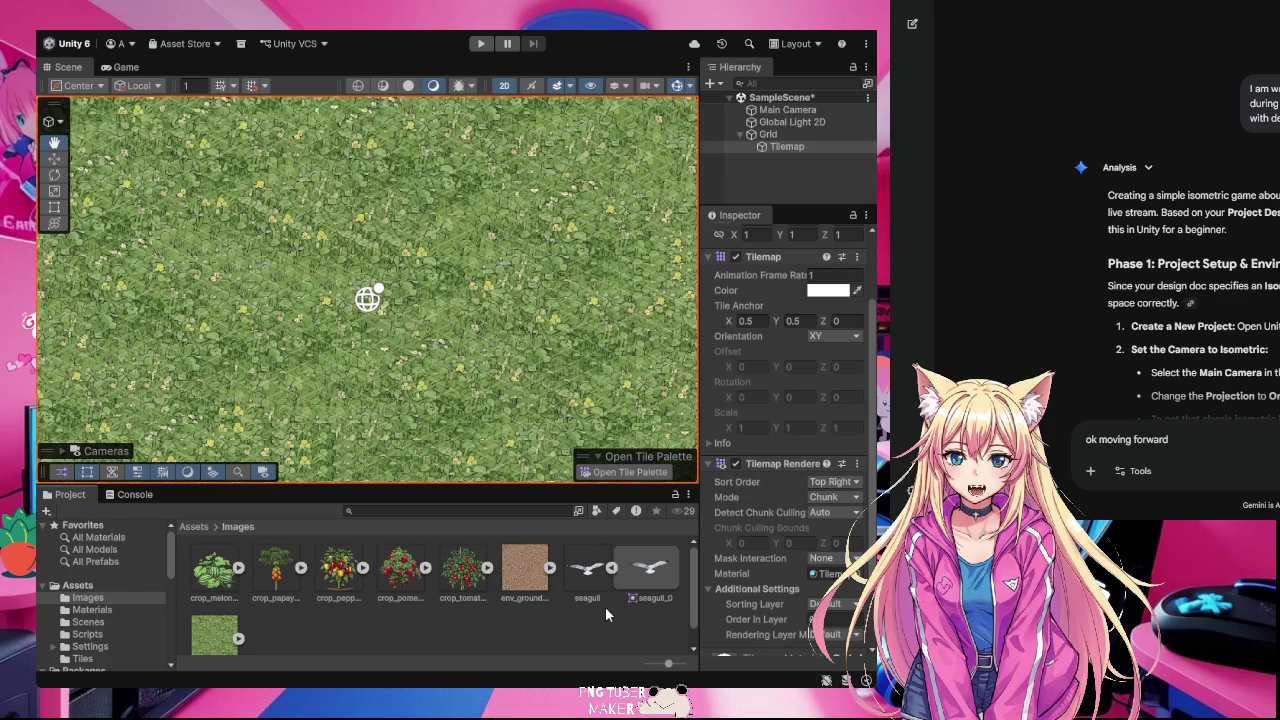
mouse_move(648, 572)
left_mouse_down()
mouse_move(462, 400)
mouse_move(399, 312)
mouse_move(369, 346)
mouse_move(393, 334)
left_mouse_up()
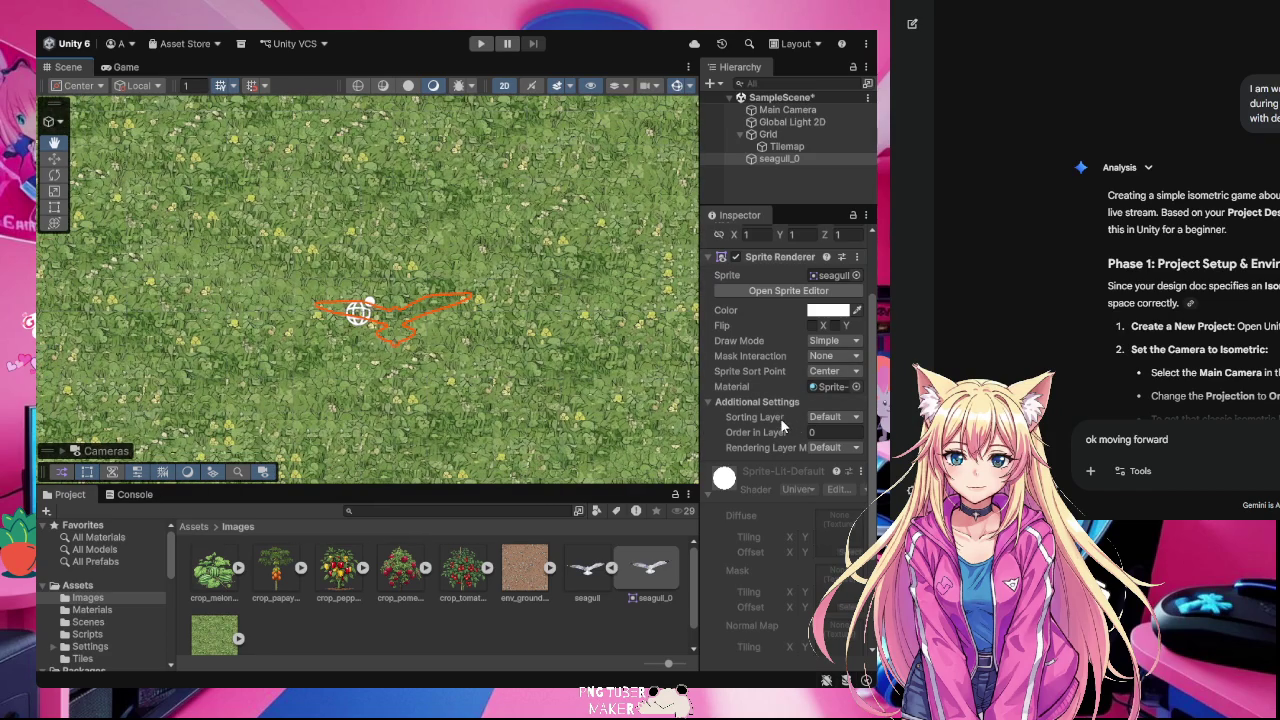
scroll(790, 352, "up", 3)
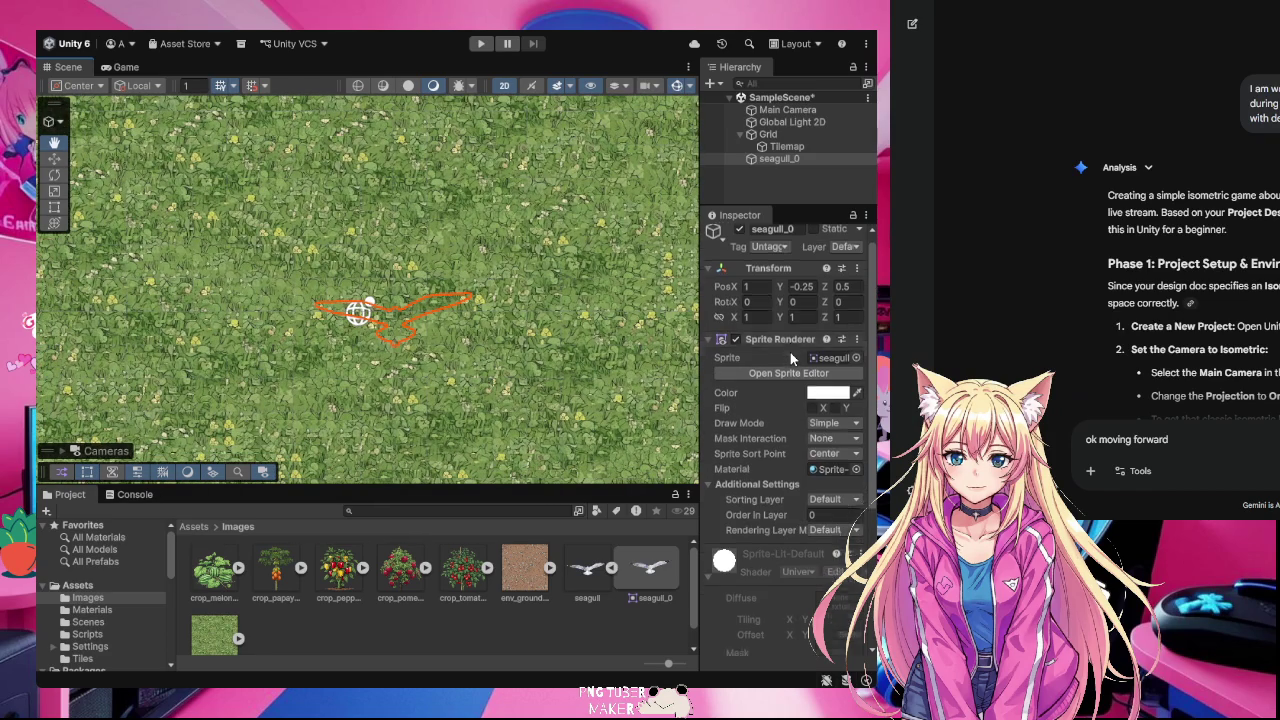
- Raise the seagull higher over the grass using the Move tool gizmo
left_click(803, 295)
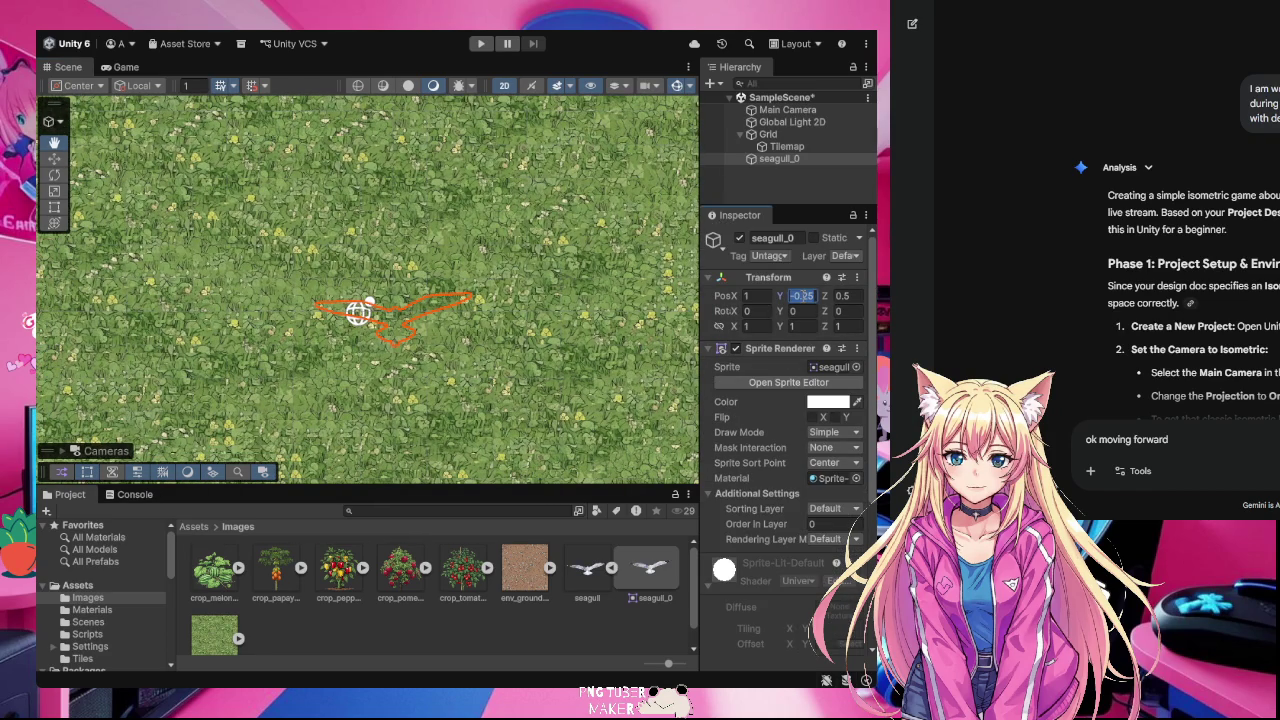
left_click(56, 160)
left_click_drag(393, 262, 394, 227)
mouse_move(455, 287)
left_mouse_down()
mouse_move(434, 276)
mouse_move(423, 310)
left_mouse_up()
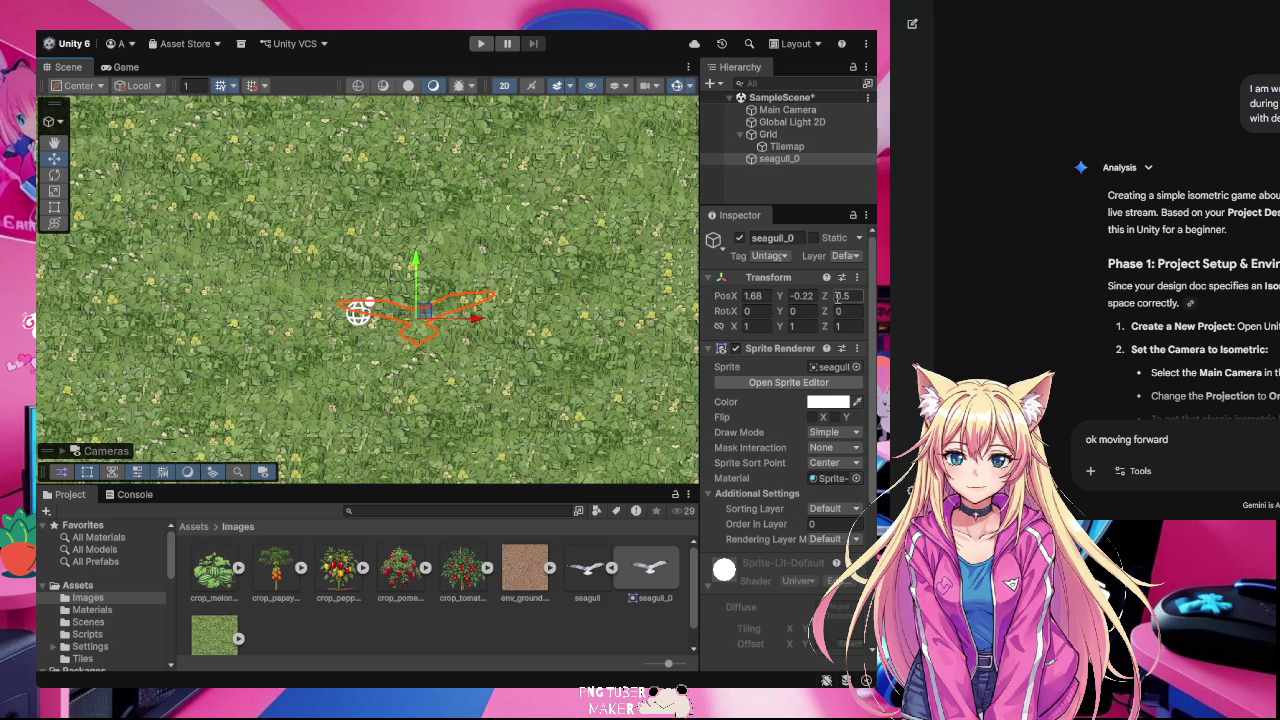
- Set the seagull's Z position to 1 and nudge it to X 1.43, Y 1.29
left_click(842, 296)
type("1")
key("Return")
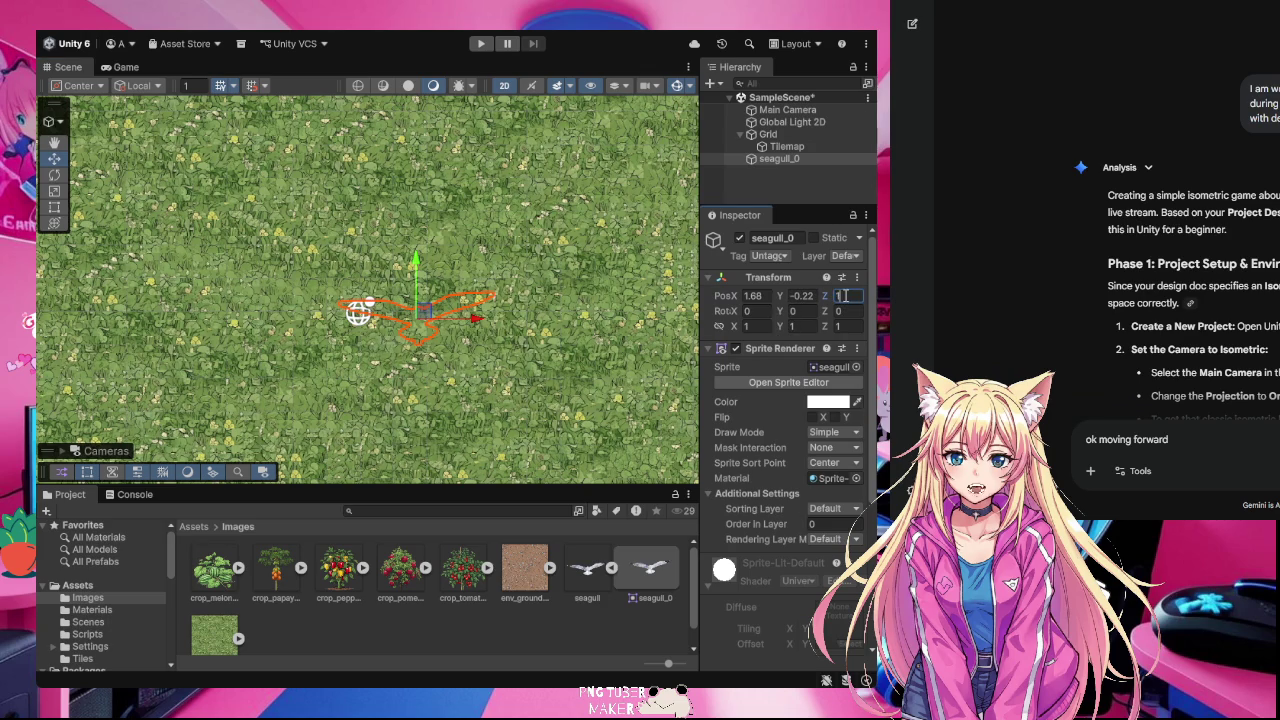
left_click(812, 281)
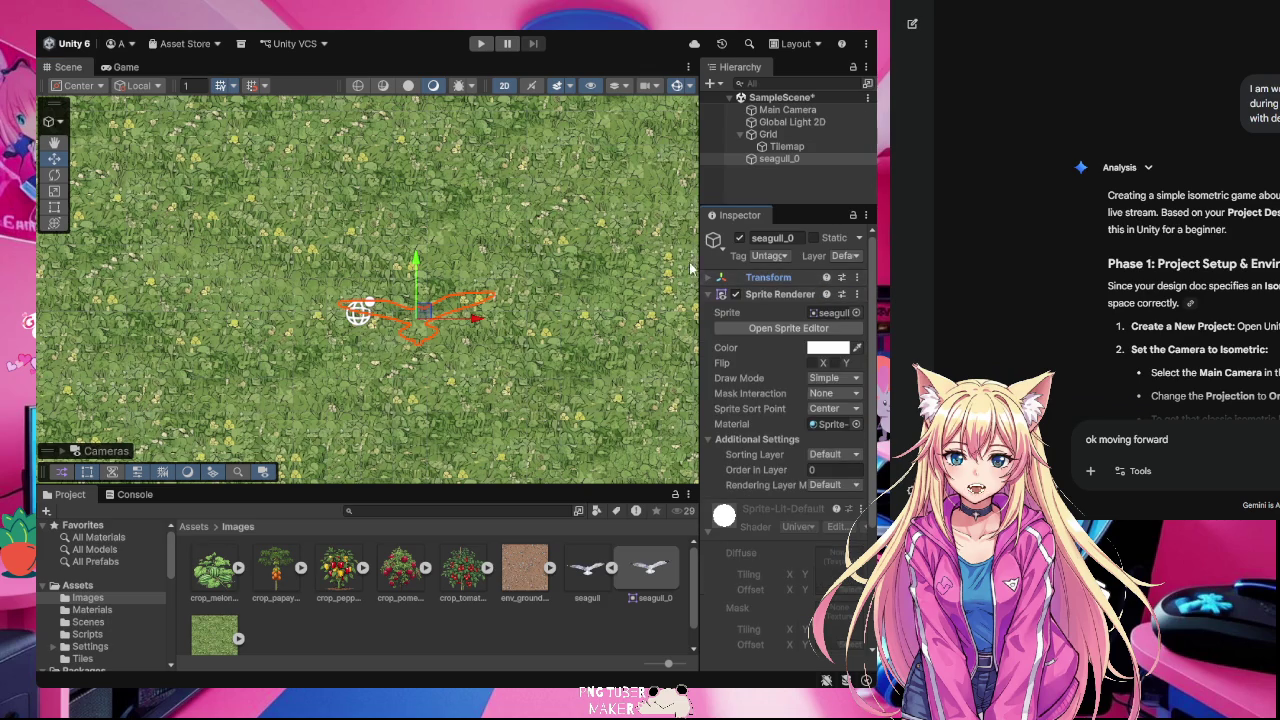
mouse_move(475, 316)
left_mouse_down()
mouse_move(500, 310)
mouse_move(512, 268)
mouse_move(470, 278)
left_mouse_up()
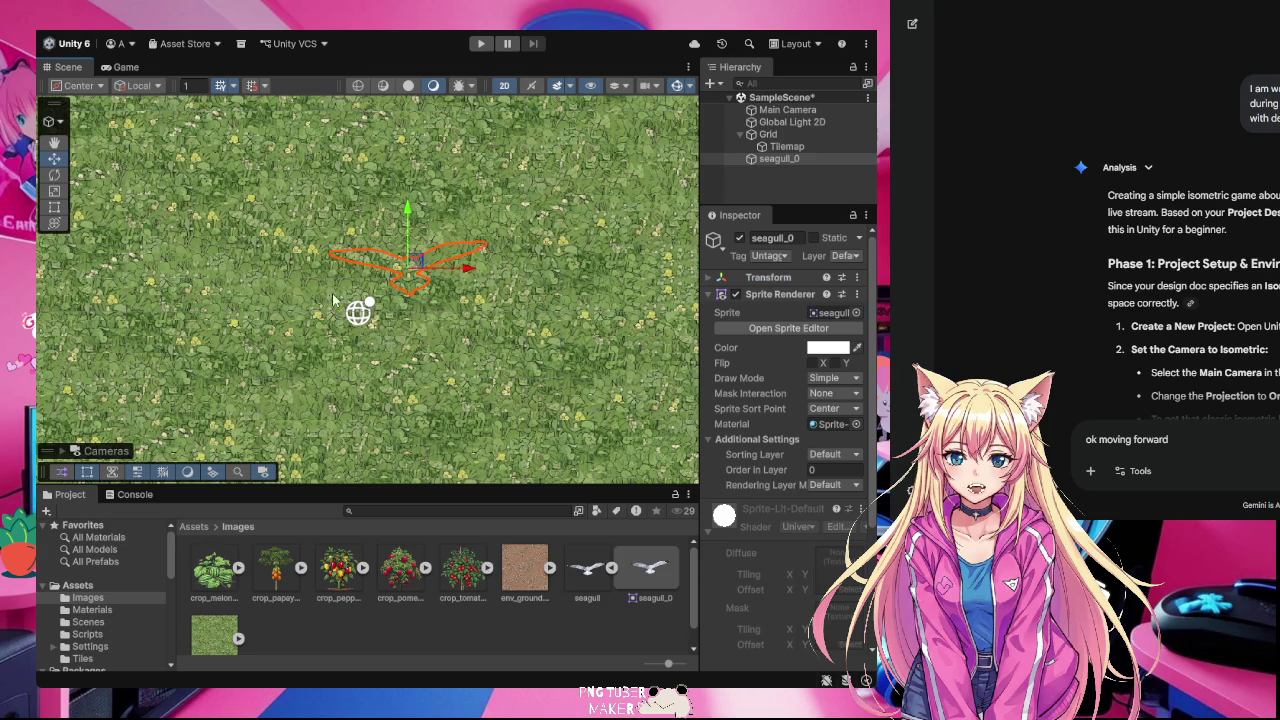
left_click(792, 160)
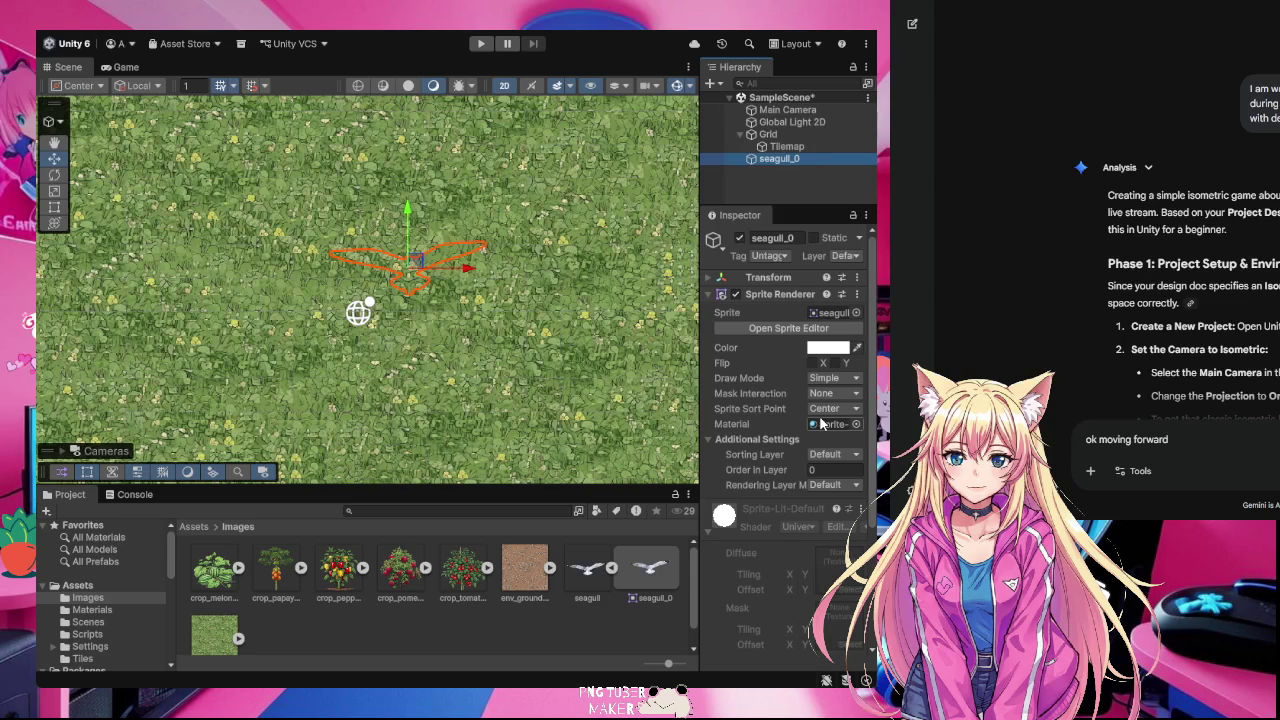
left_click(708, 277)
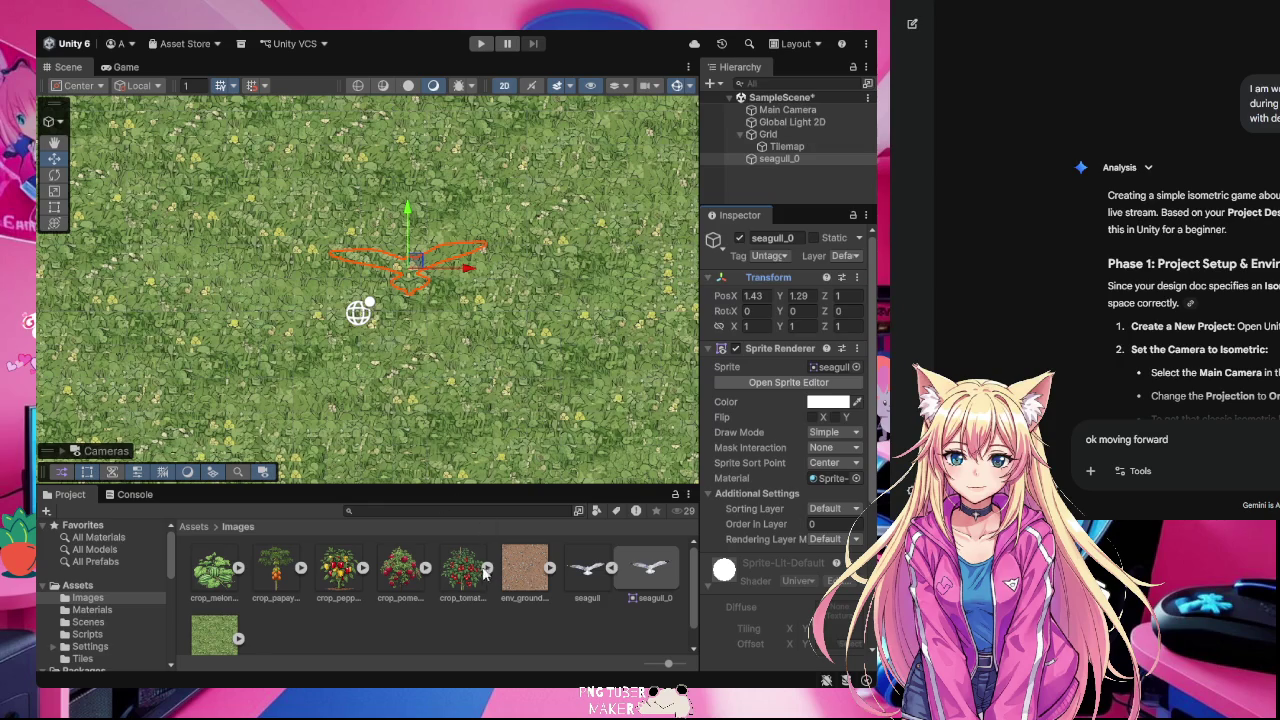
- Add the env_ground dirt sprite from the Project panel to the Scene
mouse_move(530, 580)
left_mouse_down()
mouse_move(262, 298)
mouse_move(280, 227)
left_mouse_up()
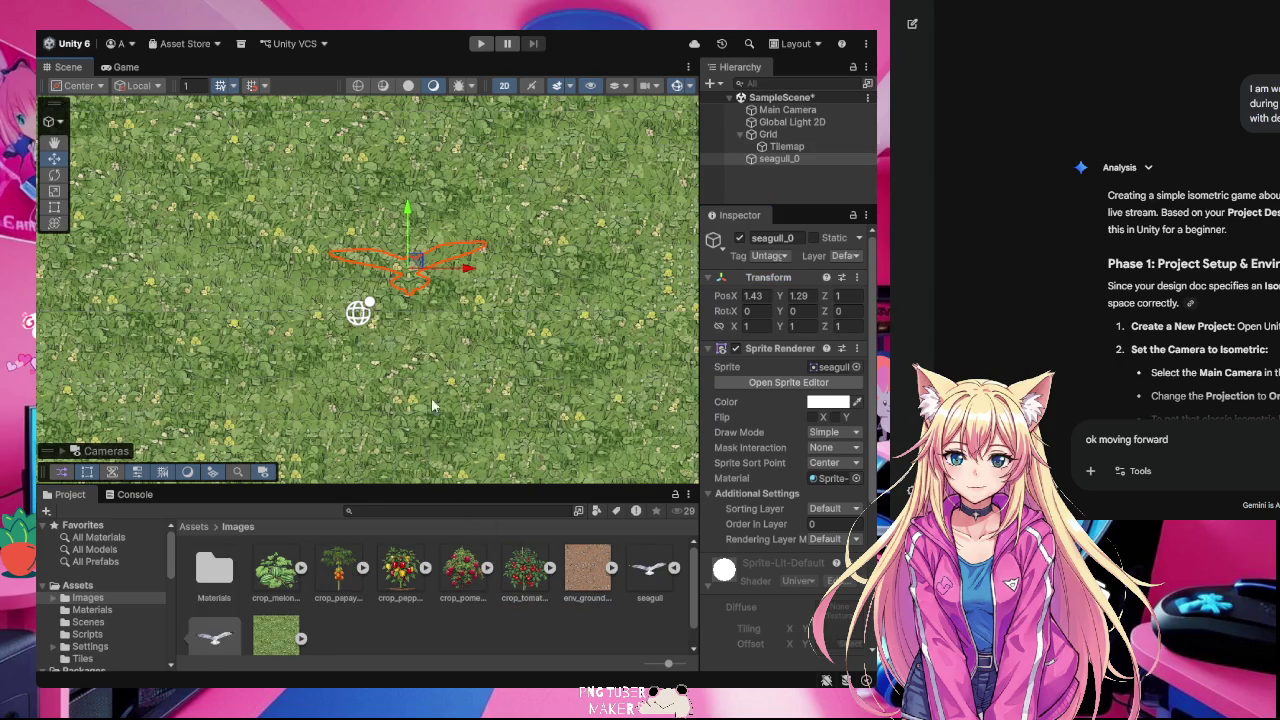
left_click(611, 568)
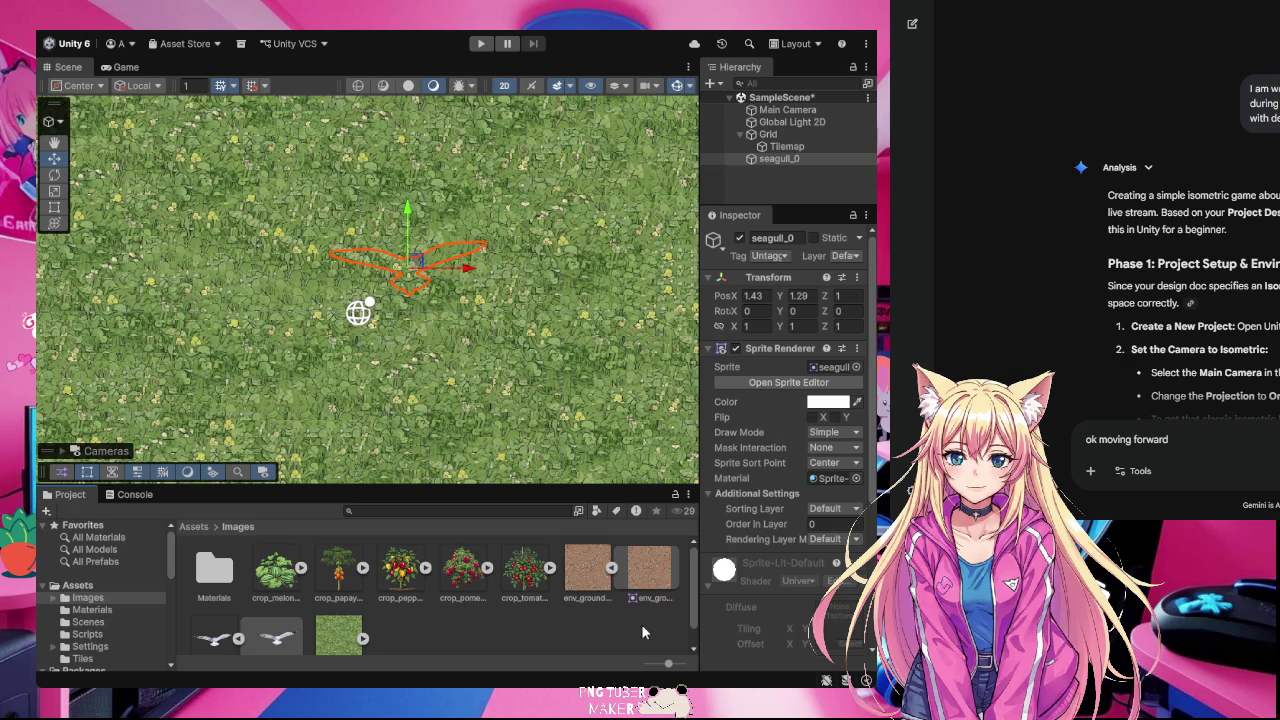
mouse_move(652, 573)
left_mouse_down()
mouse_move(512, 333)
mouse_move(540, 333)
left_mouse_up()
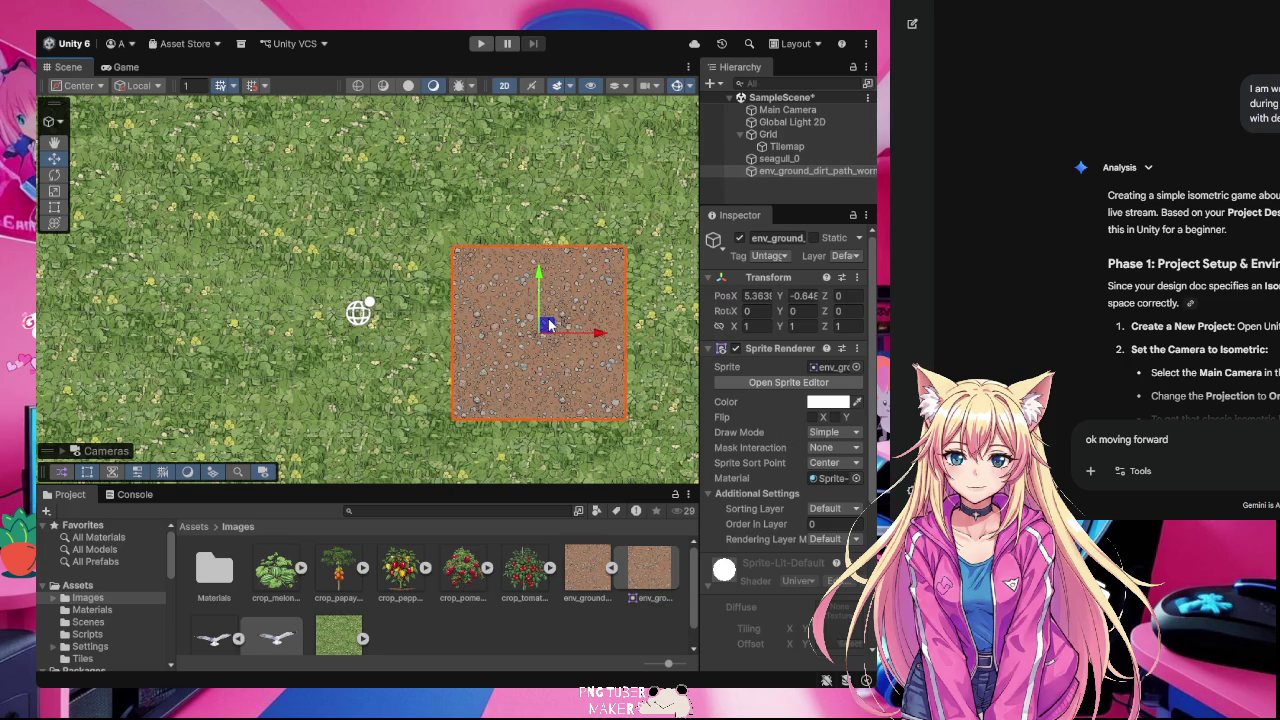
- Shrink the dirt sprite to a small square with the Scale tool
left_click(55, 207)
left_click(54, 192)
mouse_move(543, 329)
left_mouse_down()
mouse_move(512, 371)
mouse_move(541, 352)
left_mouse_up()
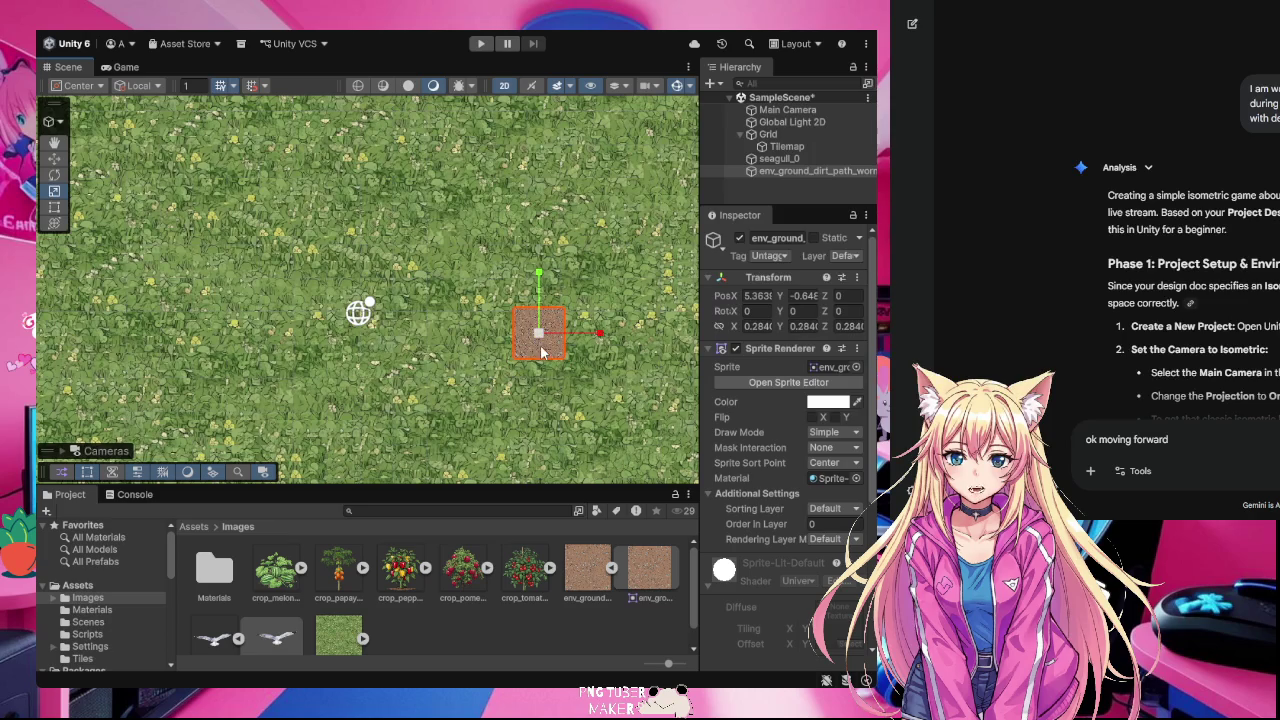
left_click(430, 300)
left_click(534, 342)
- Move the dirt patch to the upper-left field at (-2.32, 4.43)
left_click(55, 160)
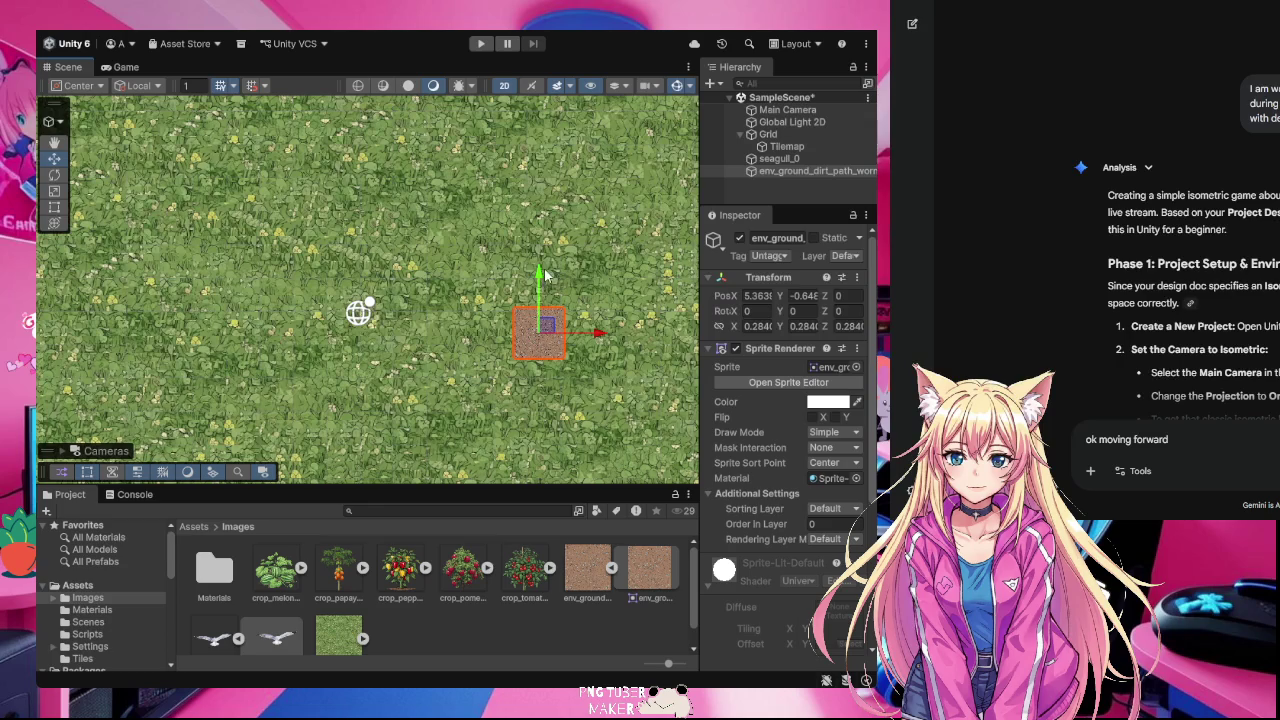
left_click_drag(540, 280, 540, 223)
left_click_drag(599, 282, 343, 281)
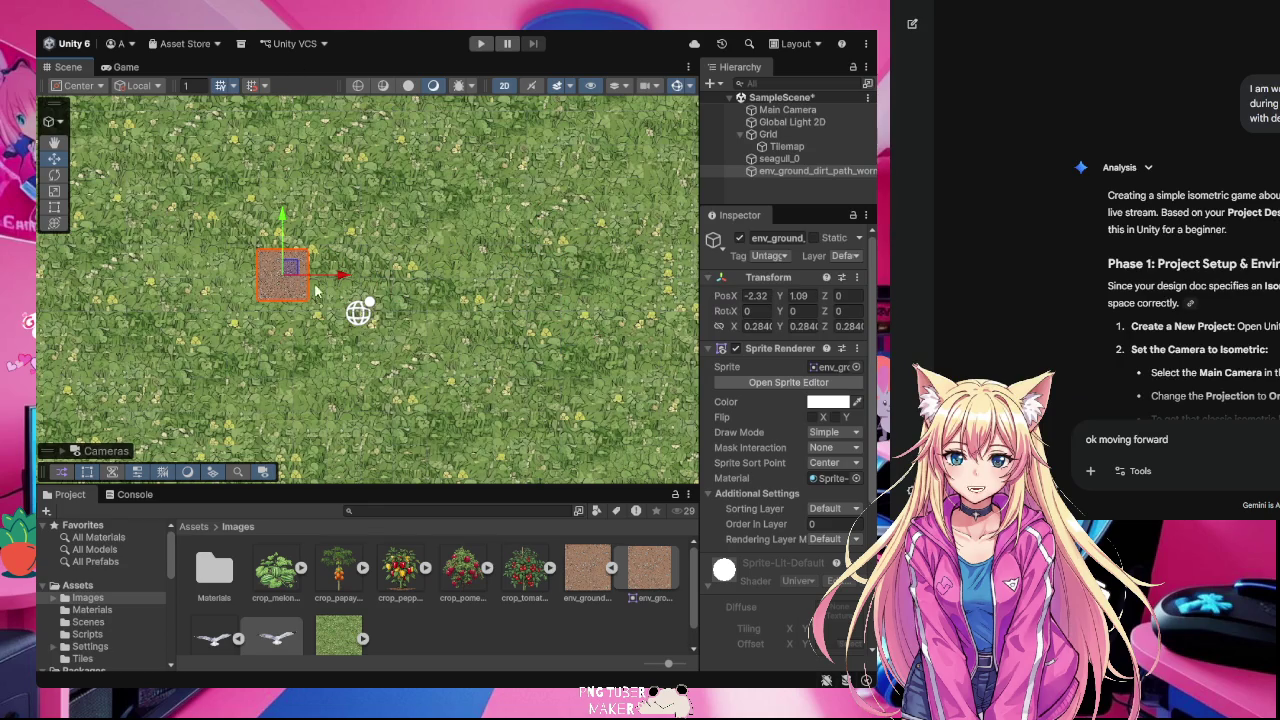
mouse_move(283, 218)
left_mouse_down()
mouse_move(283, 165)
mouse_move(313, 91)
left_mouse_up()
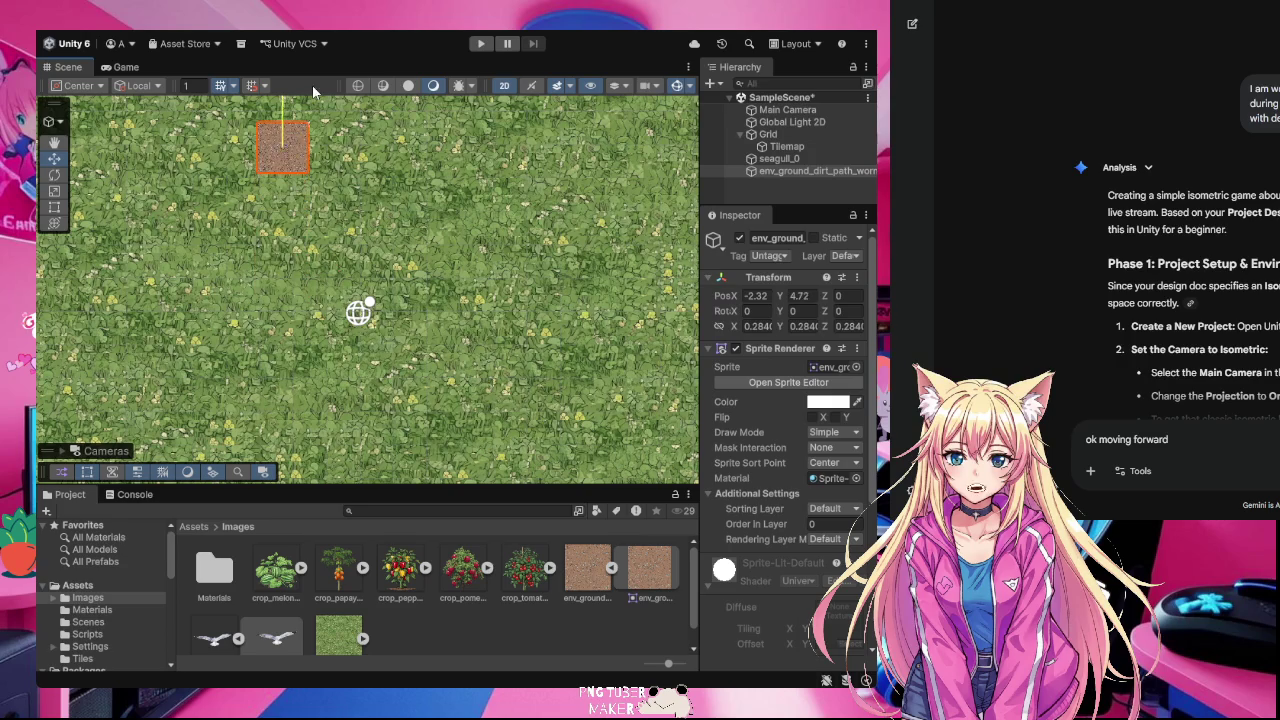
mouse_move(286, 137)
left_mouse_down()
mouse_move(281, 393)
mouse_move(283, 138)
left_mouse_up()
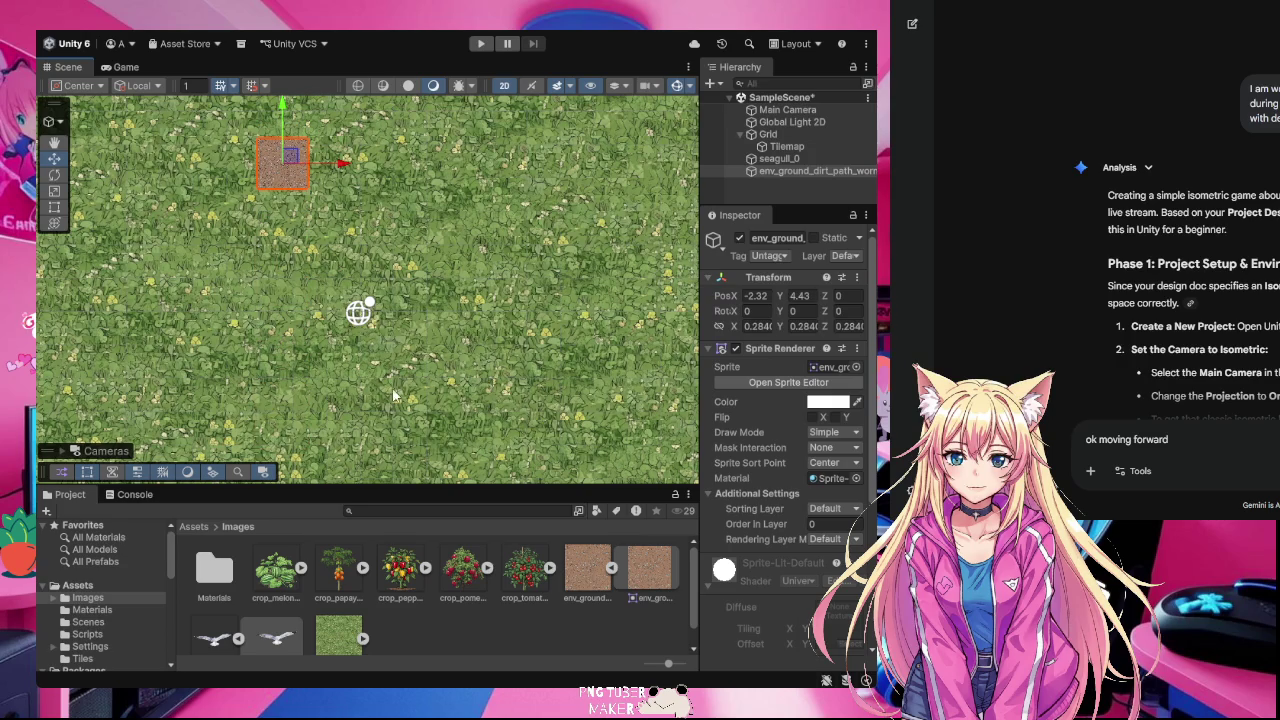
left_click(550, 568)
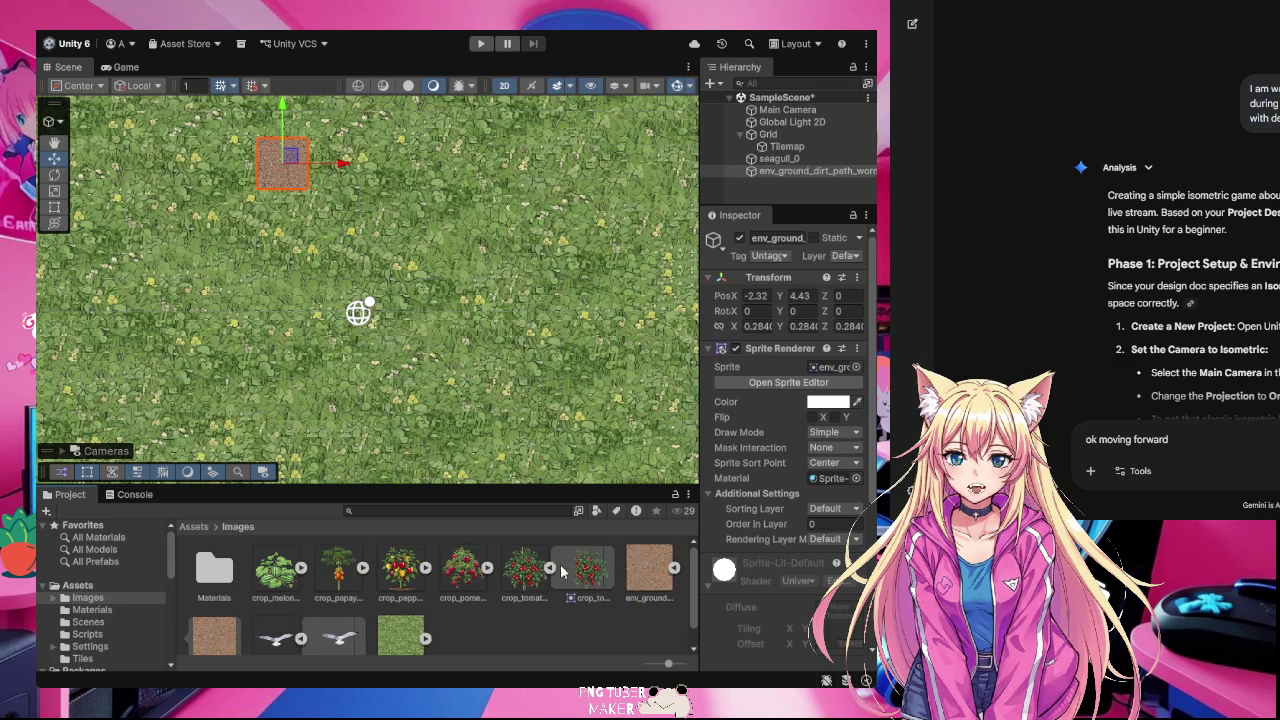
- Place the ripe tomato, pomegranate, pepper and papaya sprites onto the grass
left_click_drag(591, 577, 495, 262)
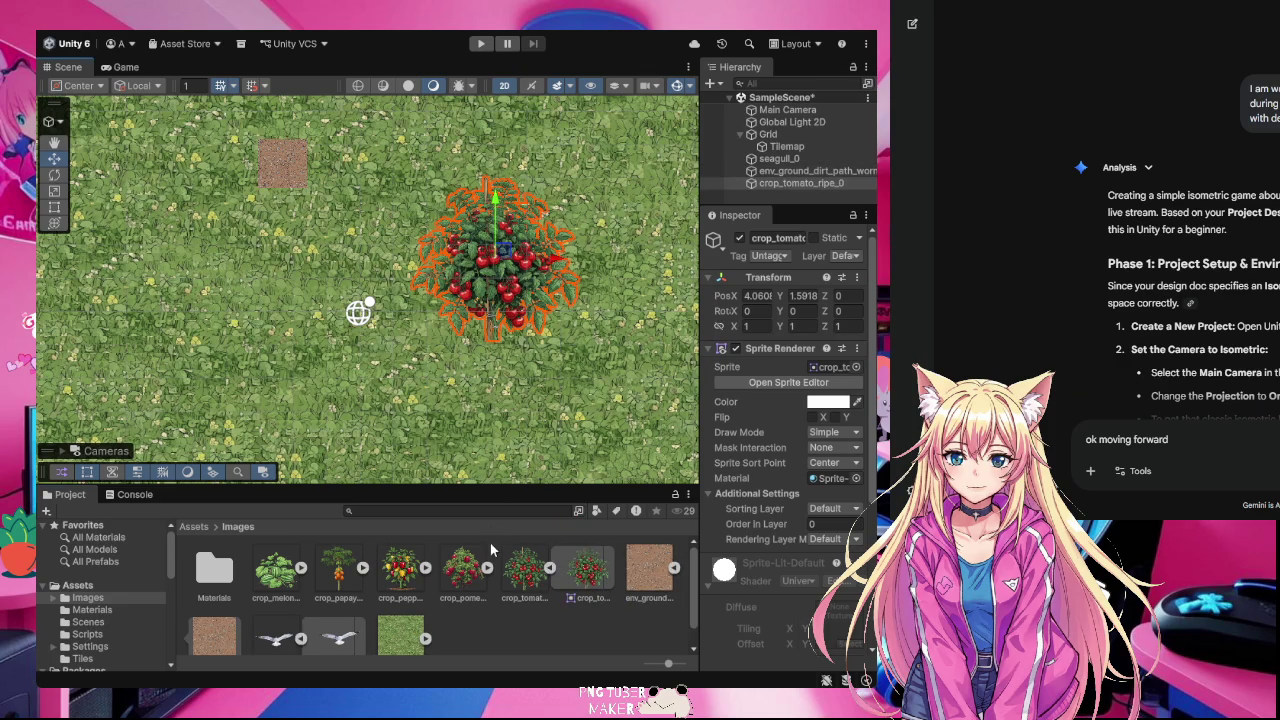
left_click(487, 572)
mouse_move(525, 568)
left_mouse_down()
mouse_move(422, 414)
mouse_move(388, 396)
left_mouse_up()
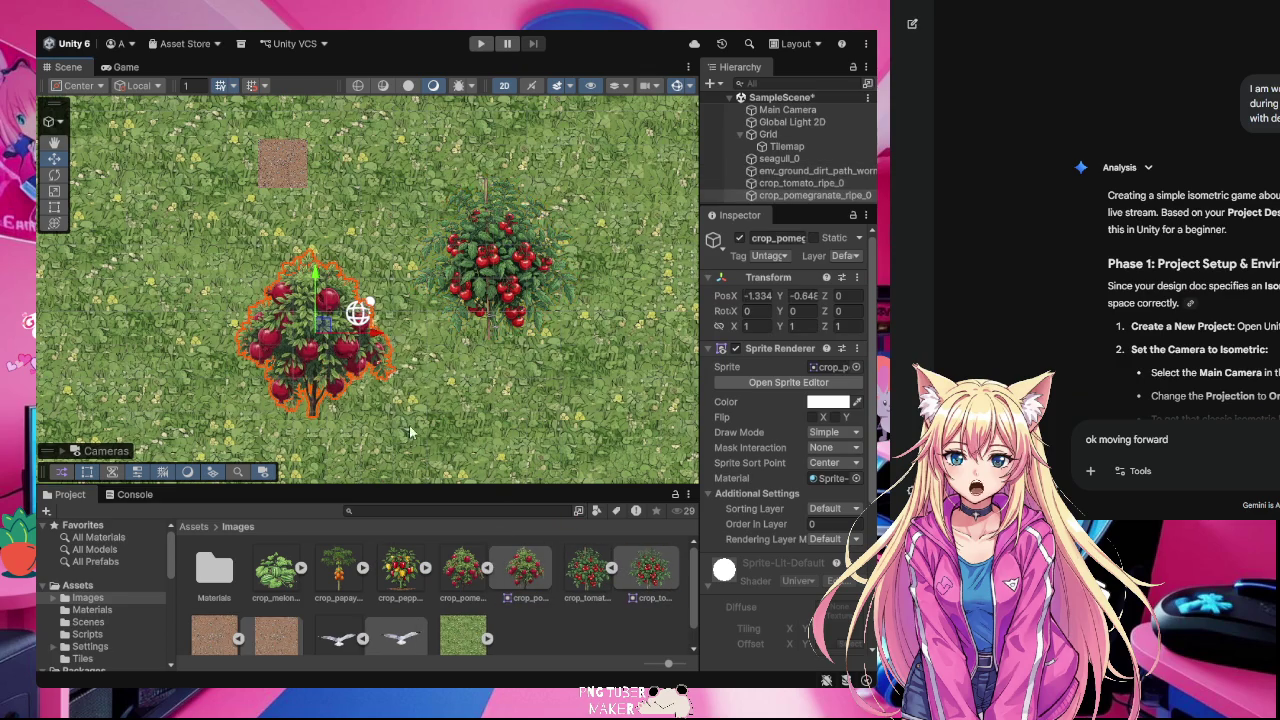
left_click(426, 568)
mouse_move(462, 570)
left_mouse_down()
mouse_move(455, 440)
mouse_move(438, 452)
left_mouse_up()
left_click(363, 567)
mouse_move(400, 568)
left_mouse_down()
mouse_move(380, 500)
mouse_move(215, 310)
left_mouse_up()
- Add the melon sprite and scale it down to 0.611
left_click(301, 567)
mouse_move(338, 568)
left_mouse_down()
mouse_move(170, 360)
mouse_move(168, 340)
left_mouse_up()
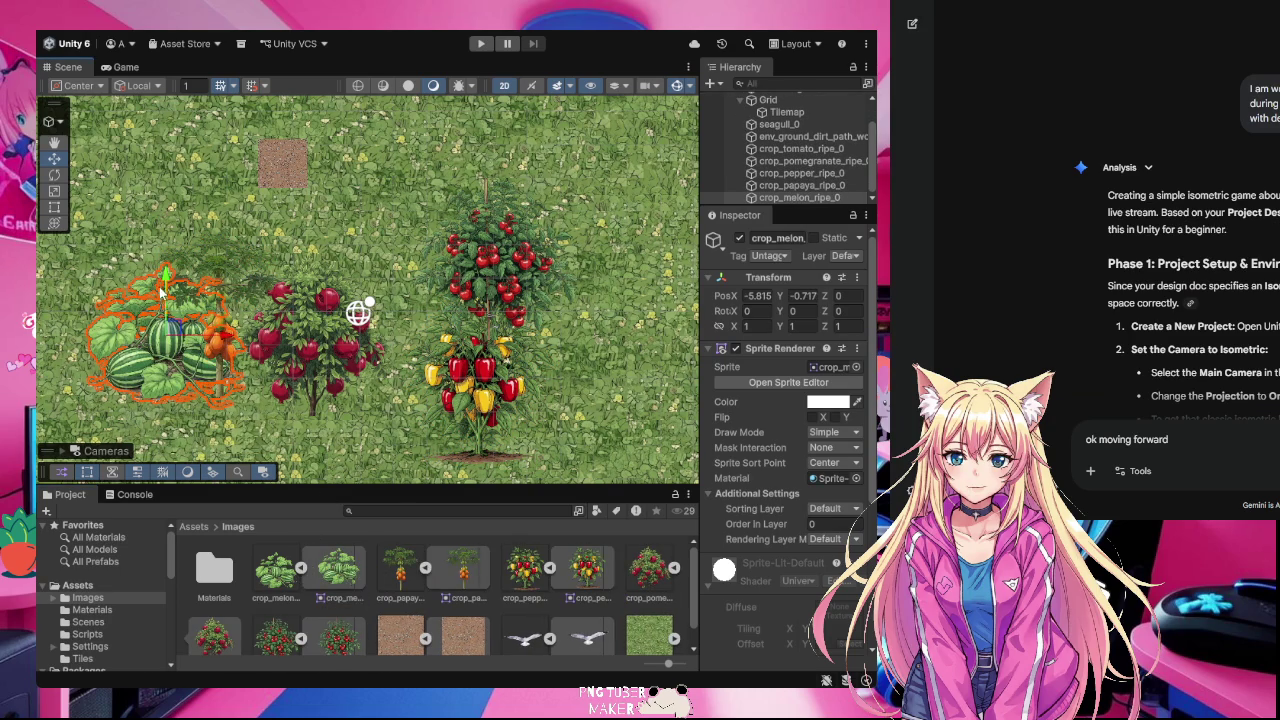
left_click(54, 190)
left_click_drag(160, 342, 163, 362)
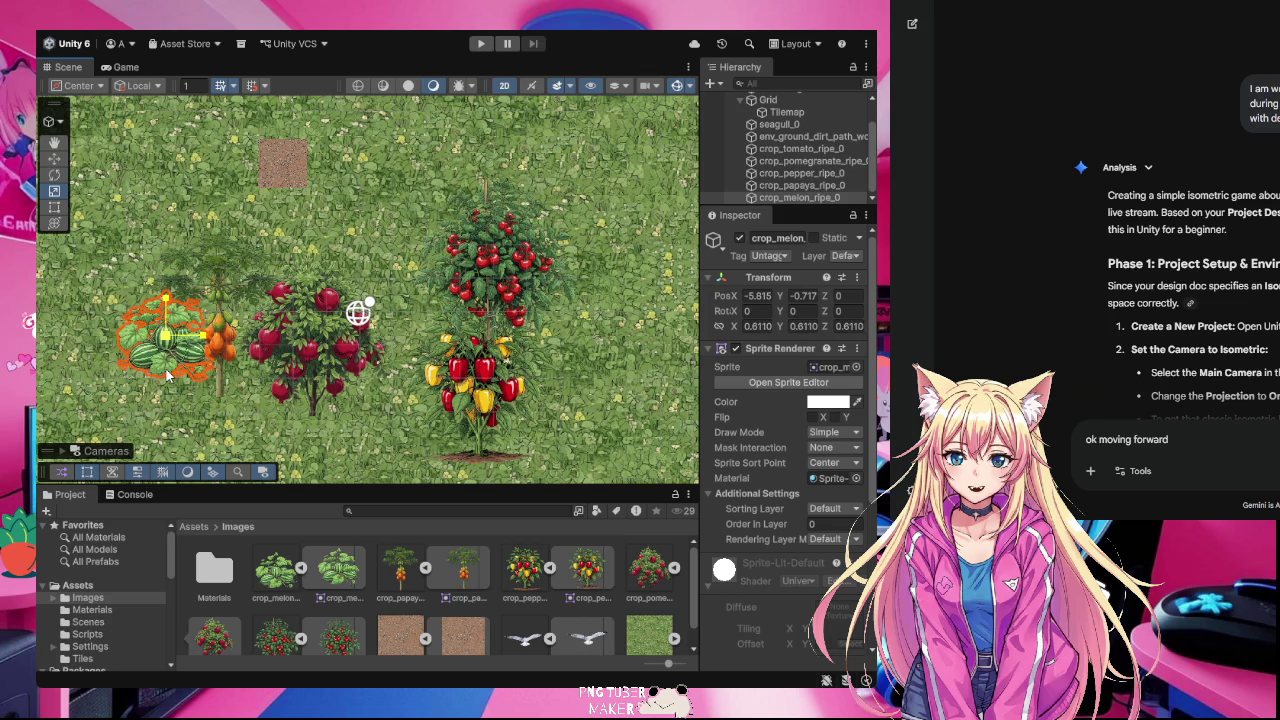
- Shrink the pomegranate, pepper and tomato crops to about half size
left_click(153, 285)
left_click(160, 265)
left_click(153, 240)
left_click(175, 338)
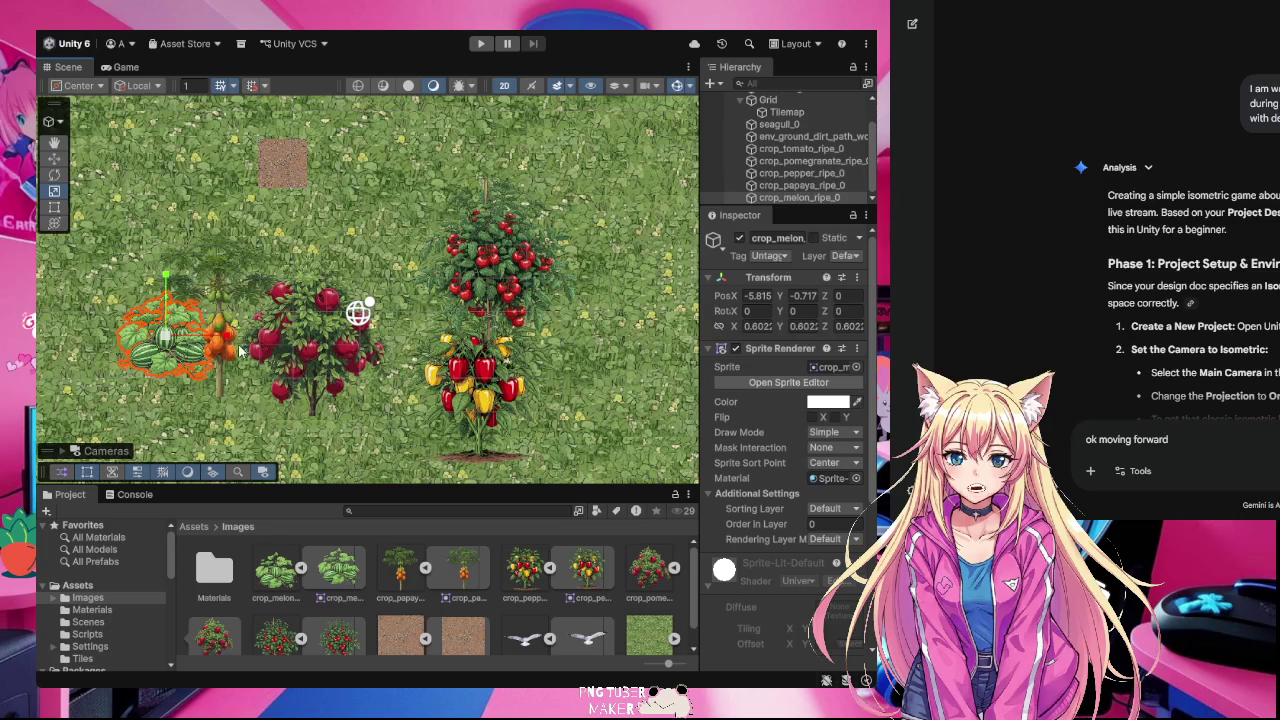
left_click(218, 291)
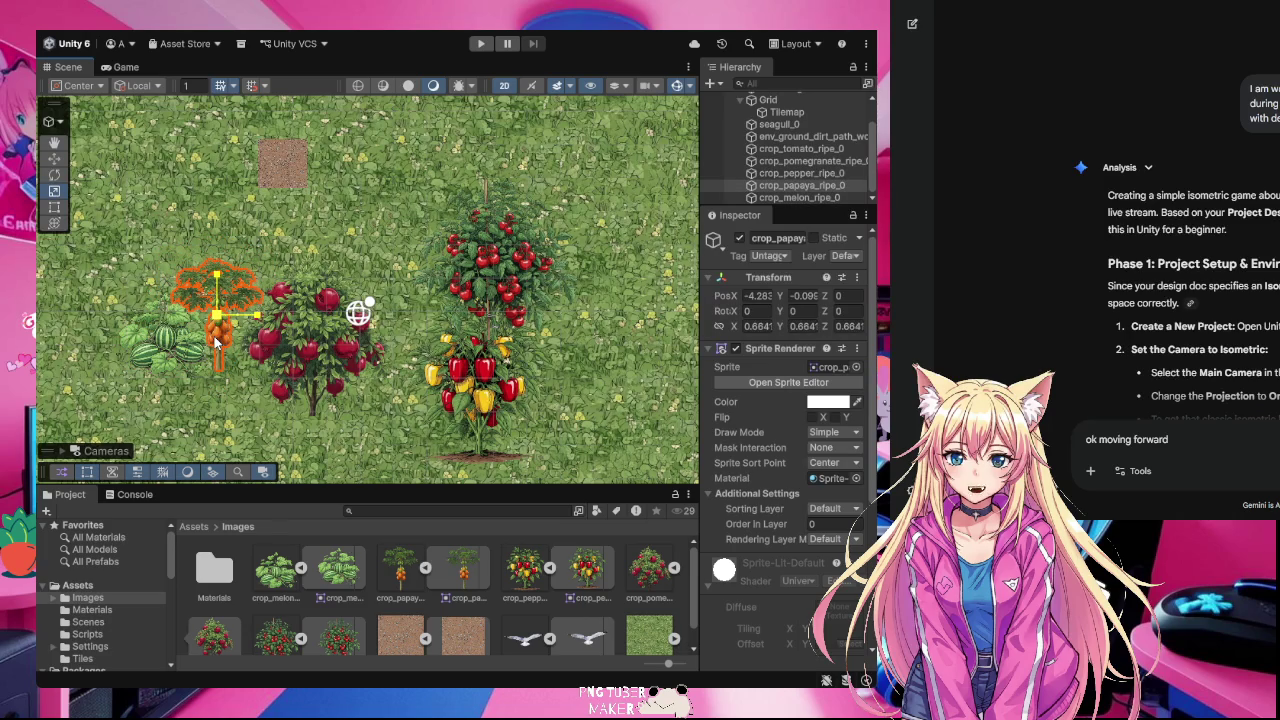
left_click(305, 362)
key("r")
left_click_drag(318, 338, 313, 370)
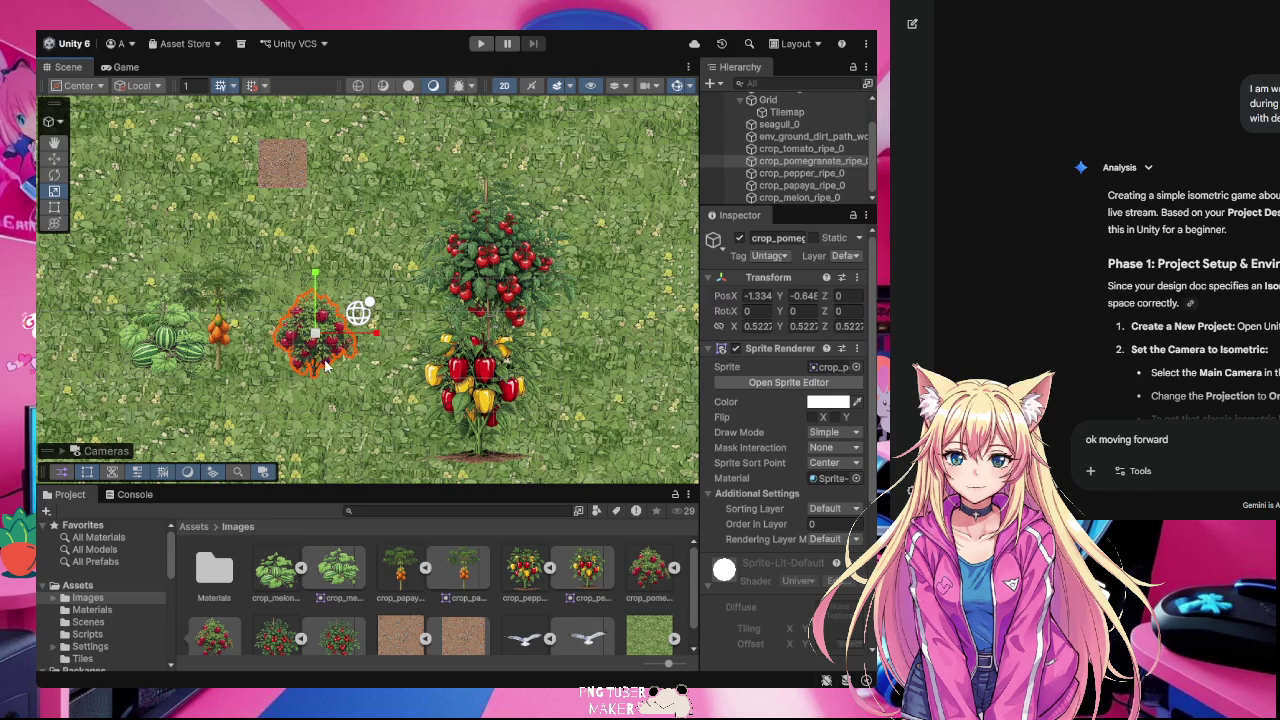
left_click(490, 397)
left_click_drag(482, 384, 467, 408)
left_click(500, 272)
mouse_move(501, 258)
left_mouse_down()
mouse_move(481, 292)
mouse_move(503, 290)
left_mouse_up()
- Move the tomato and pomegranate bushes up near the top of the field
key("w")
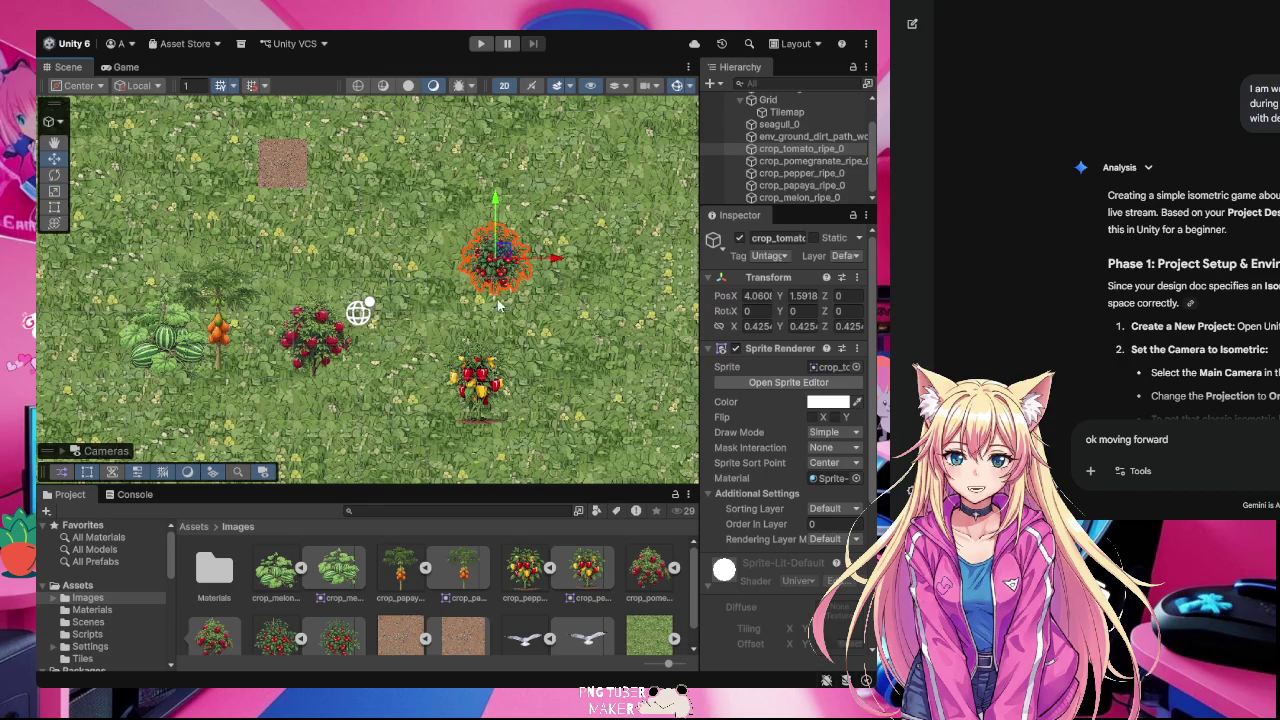
key("q")
mouse_move(468, 372)
left_mouse_down()
mouse_move(463, 358)
mouse_move(489, 379)
mouse_move(478, 366)
left_mouse_up()
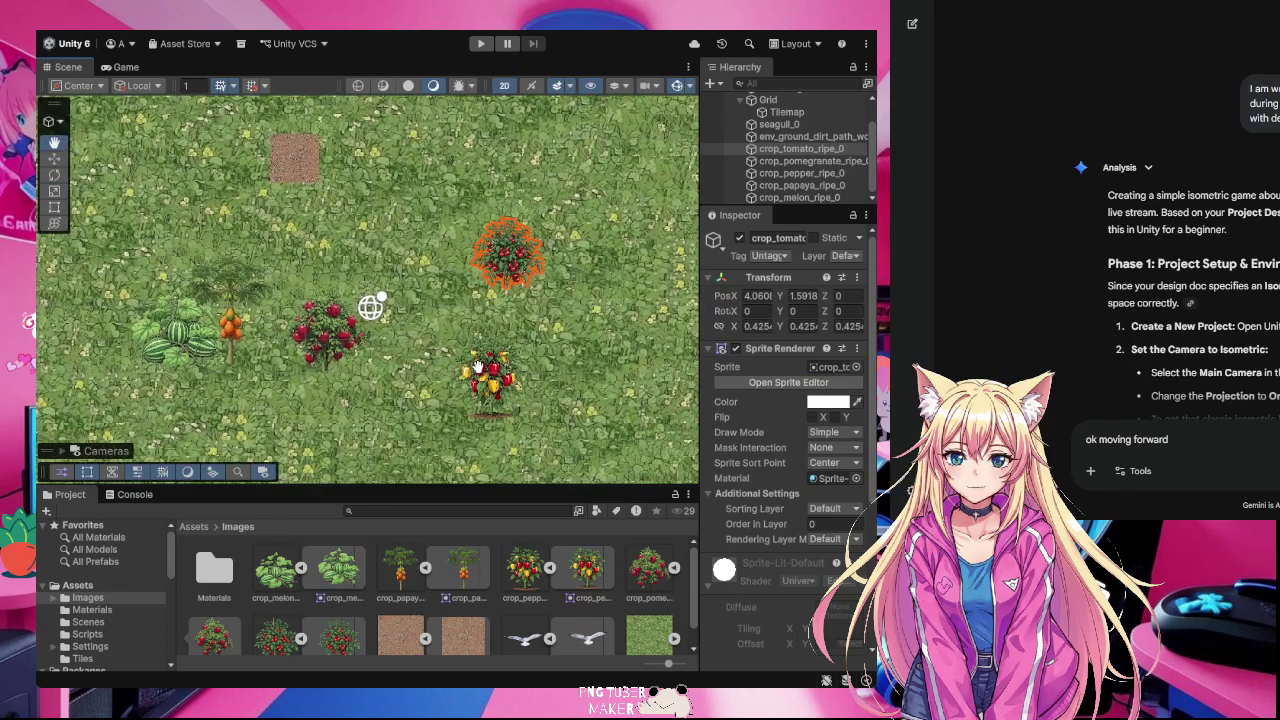
left_click(54, 158)
left_click_drag(508, 195, 508, 110)
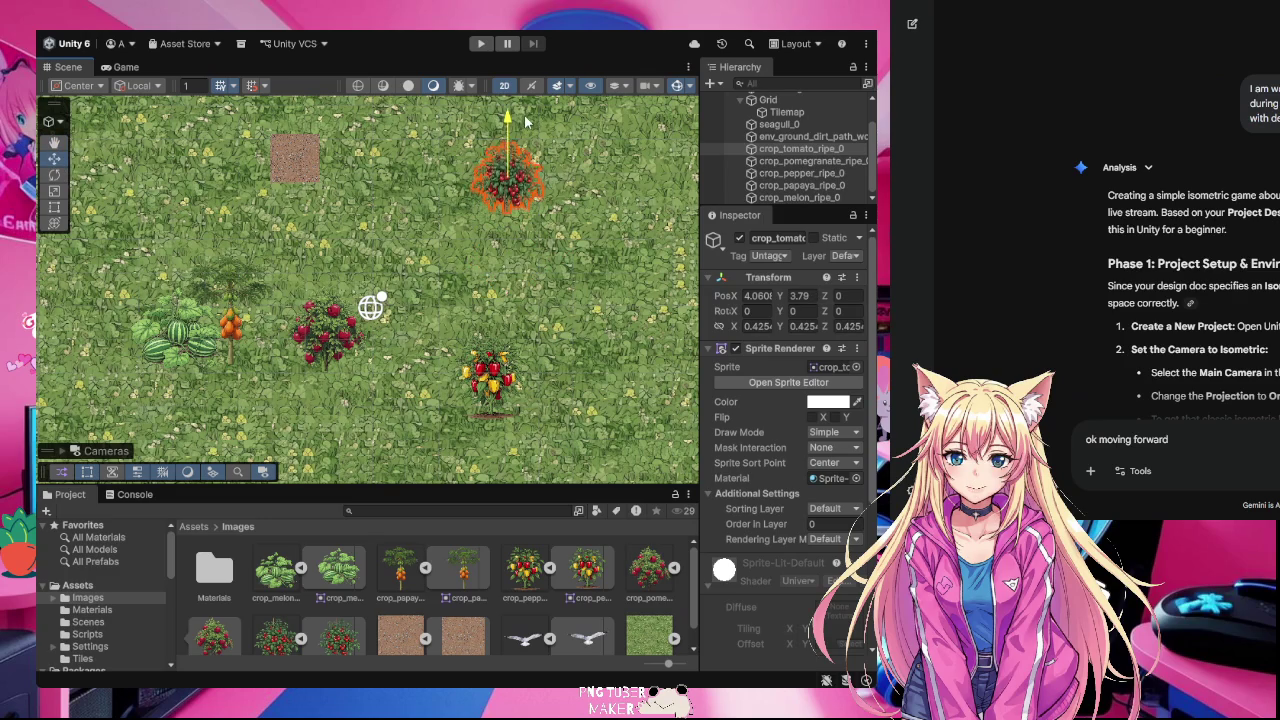
left_click(336, 327)
mouse_move(329, 297)
left_mouse_down()
mouse_move(363, 191)
mouse_move(448, 218)
left_mouse_up()
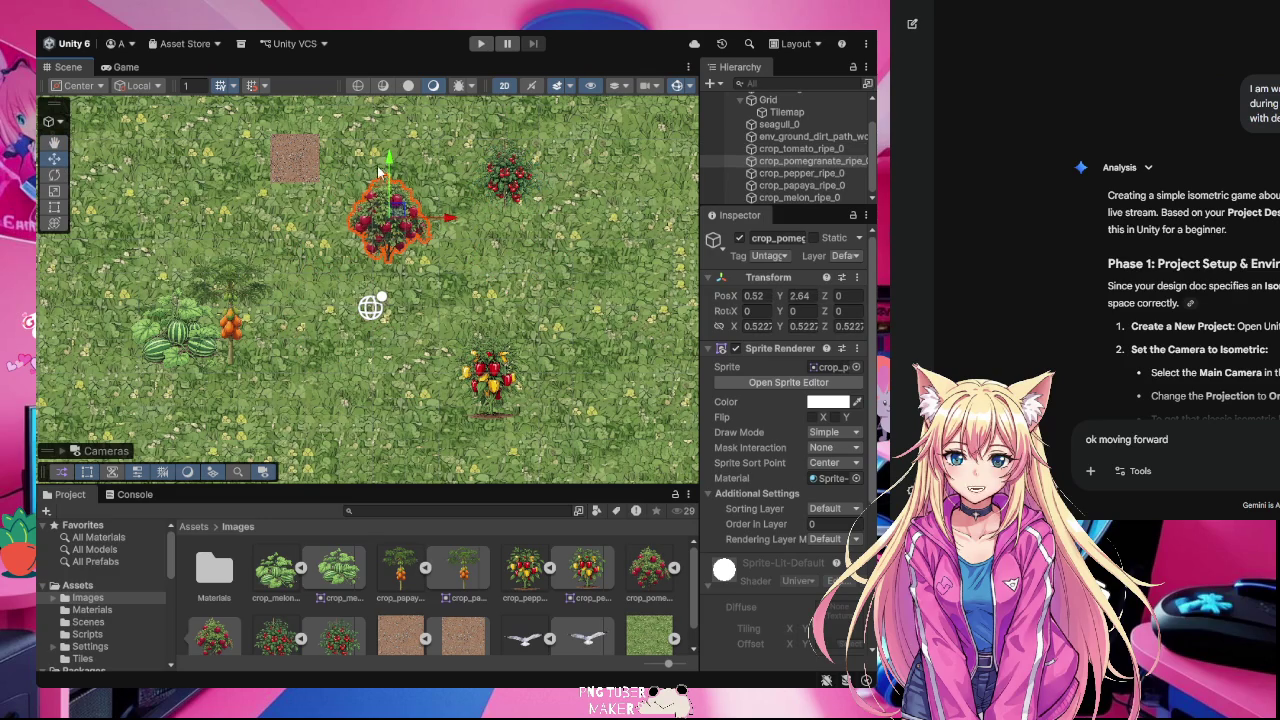
left_click_drag(390, 162, 392, 116)
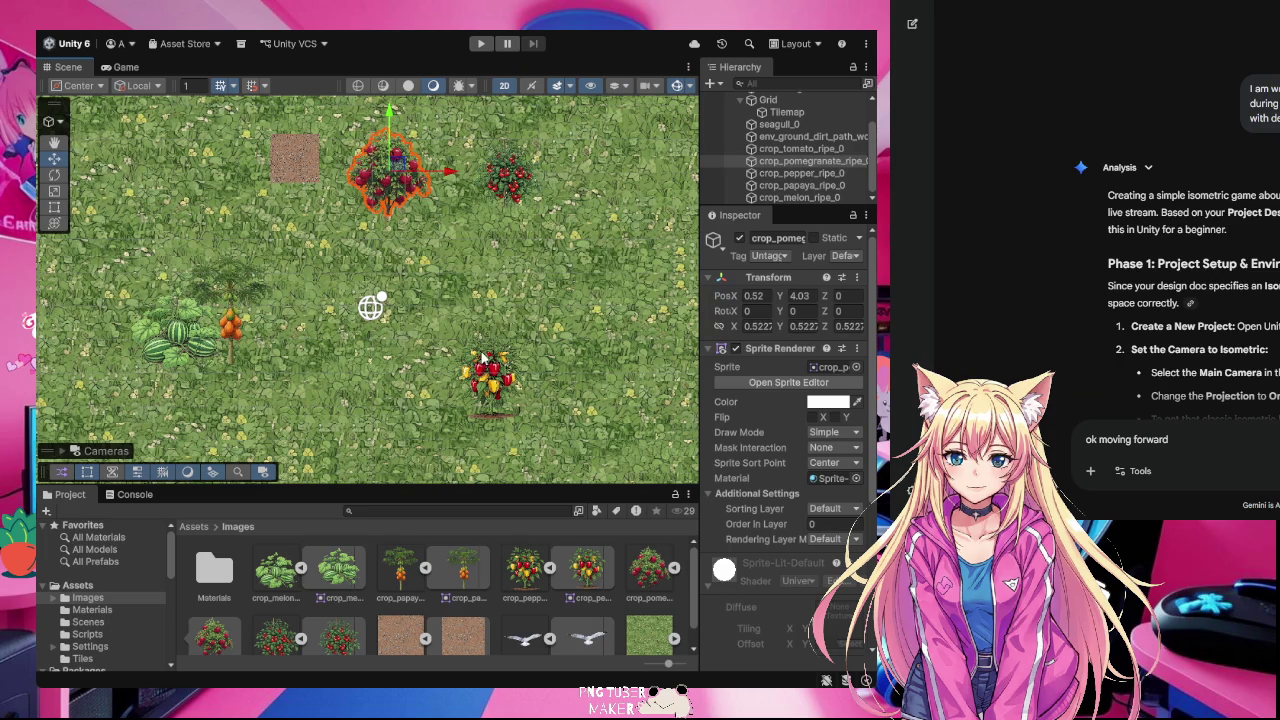
- Move the pepper plant upward and the papaya tree to the upper left
left_click(497, 397)
mouse_move(497, 397)
left_mouse_down()
mouse_move(497, 293)
mouse_move(618, 284)
left_mouse_up()
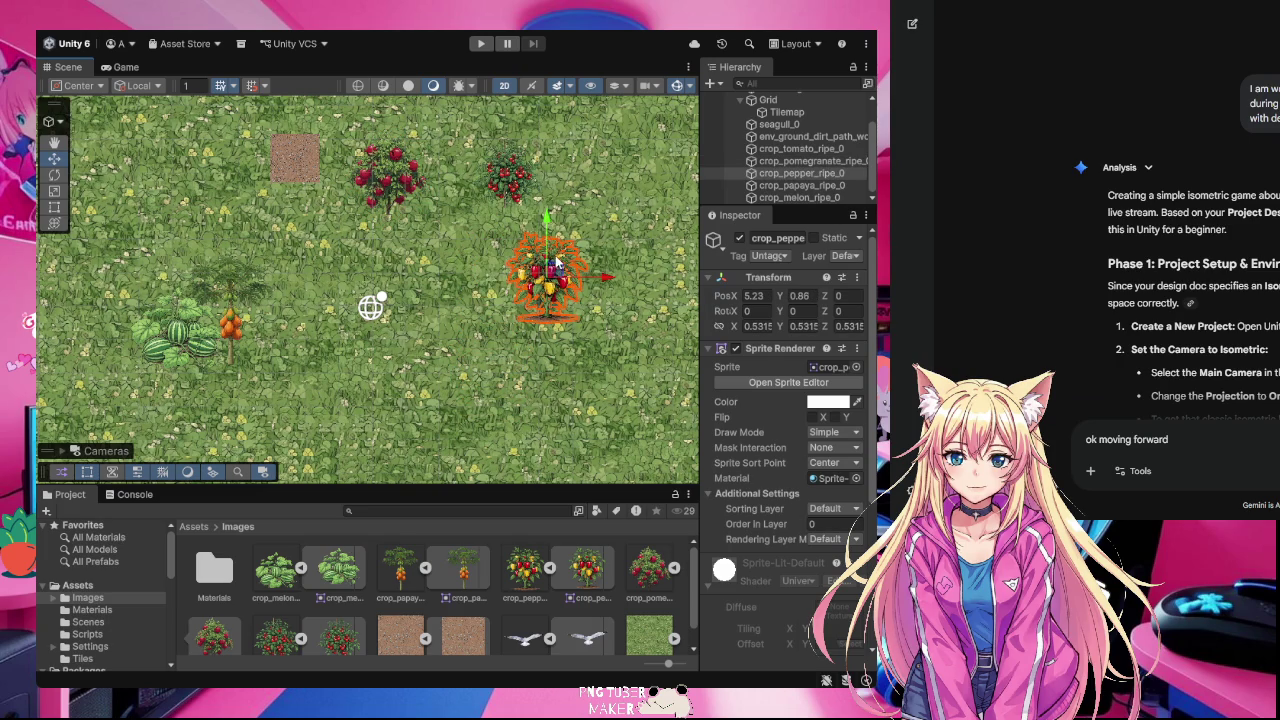
left_click(237, 343)
left_click_drag(230, 252, 228, 120)
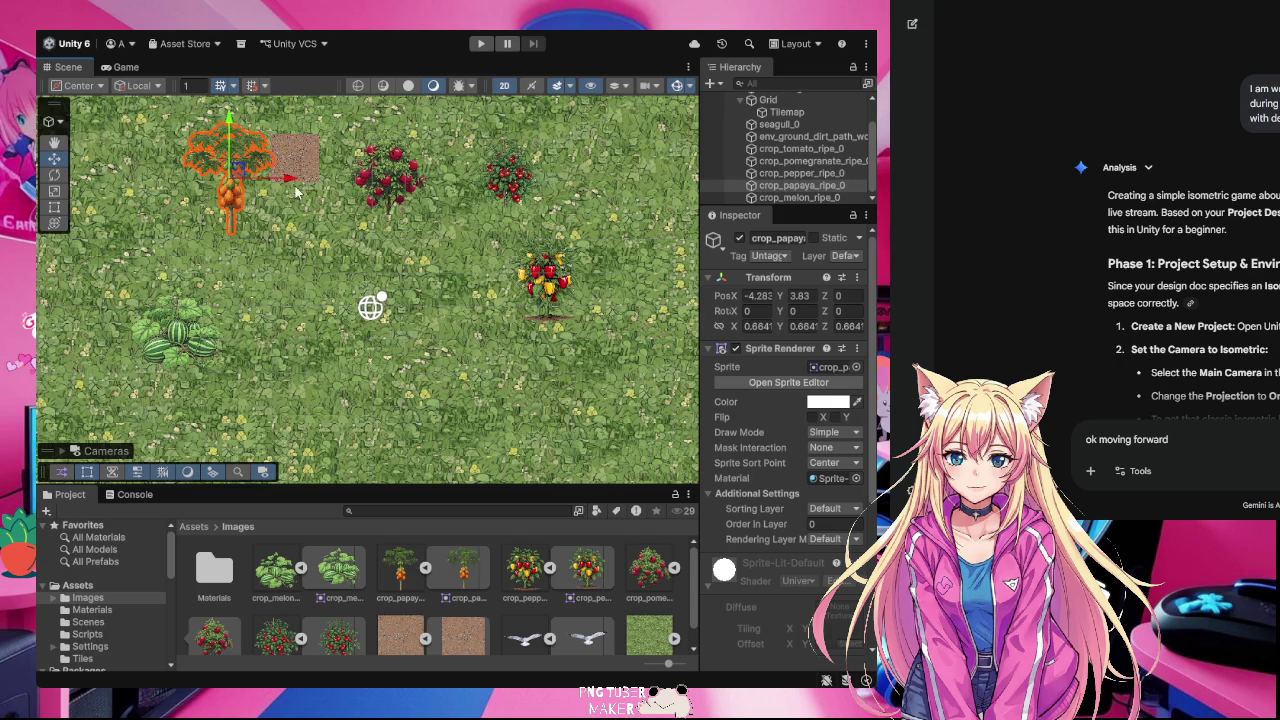
mouse_move(288, 180)
left_mouse_down()
mouse_move(246, 182)
mouse_move(449, 203)
mouse_move(272, 222)
mouse_move(243, 168)
left_mouse_up()
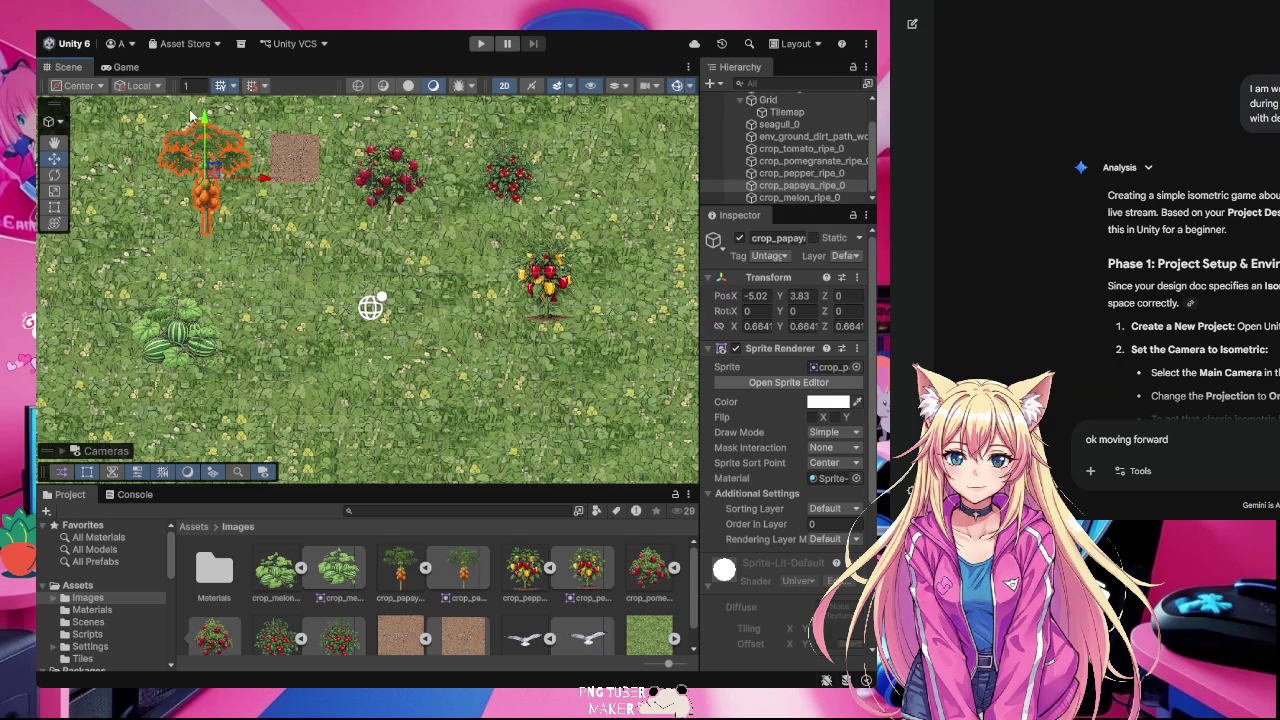
mouse_move(203, 116)
left_mouse_down()
mouse_move(214, 242)
mouse_move(215, 127)
left_mouse_up()
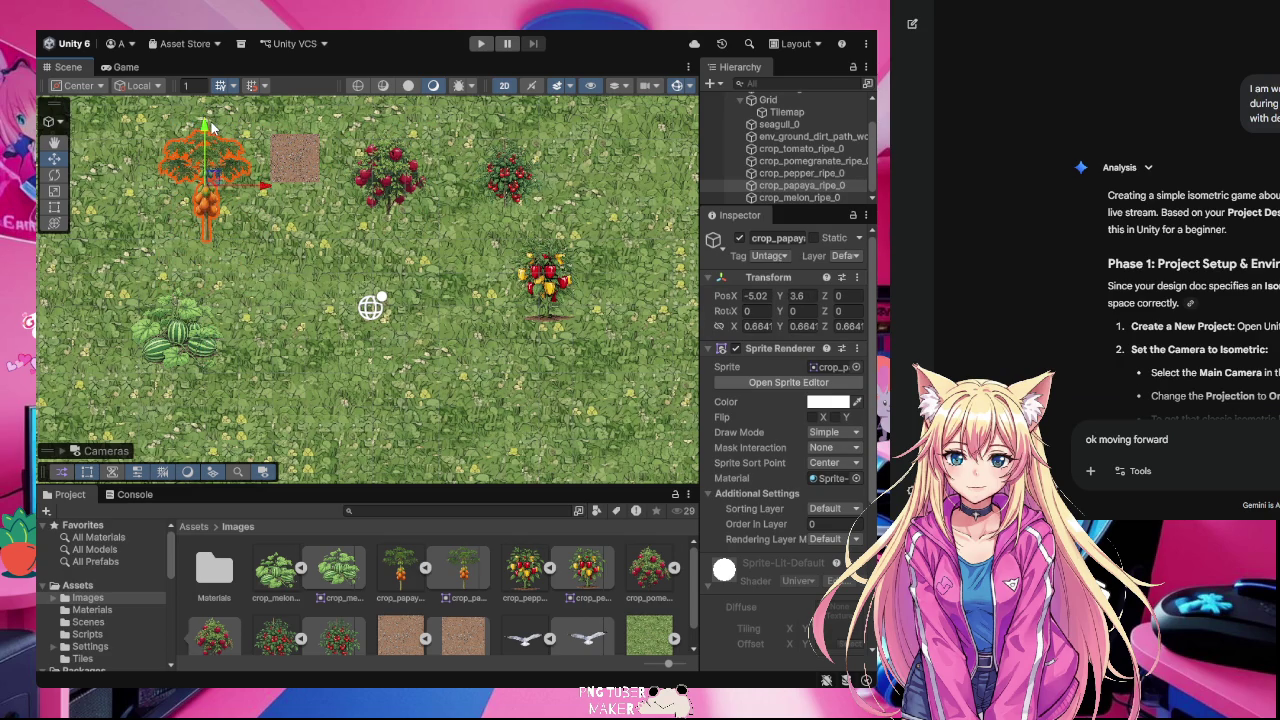
- Move the melon patch right to (-3.41, 0.97)
left_click(186, 350)
mouse_move(205, 345)
left_mouse_down()
mouse_move(288, 345)
mouse_move(258, 260)
left_mouse_up()
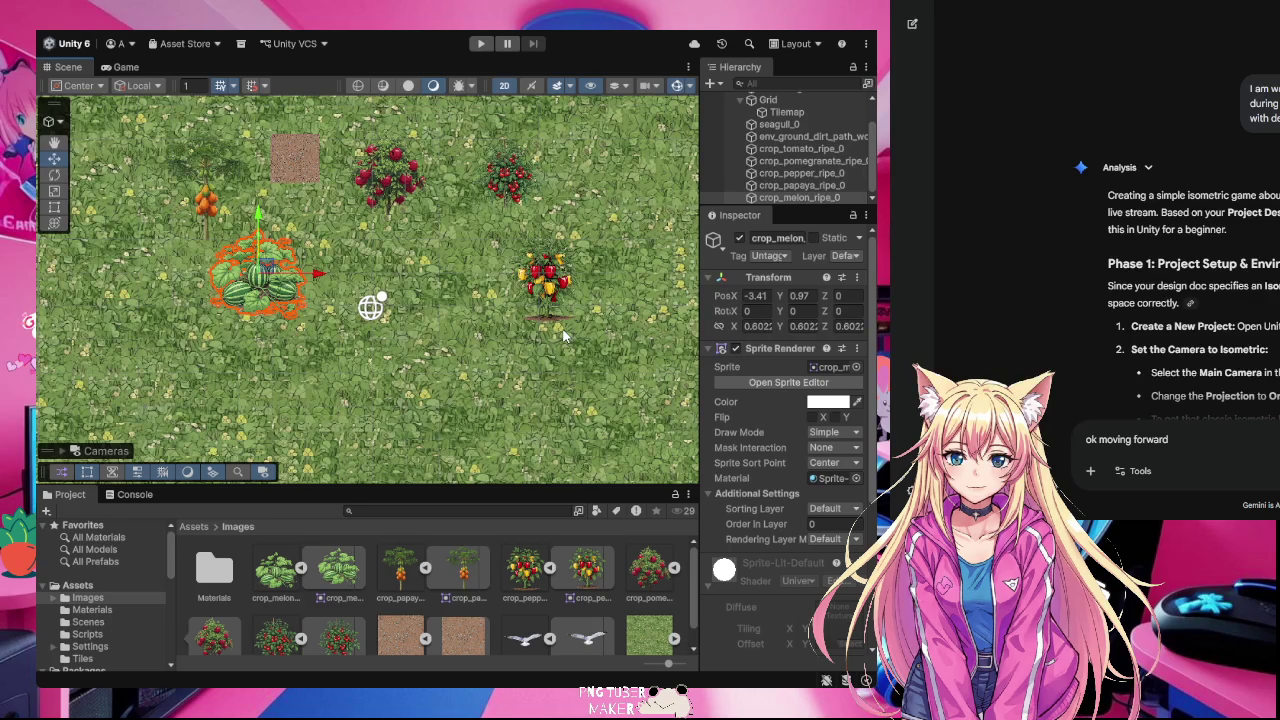
left_click(283, 167)
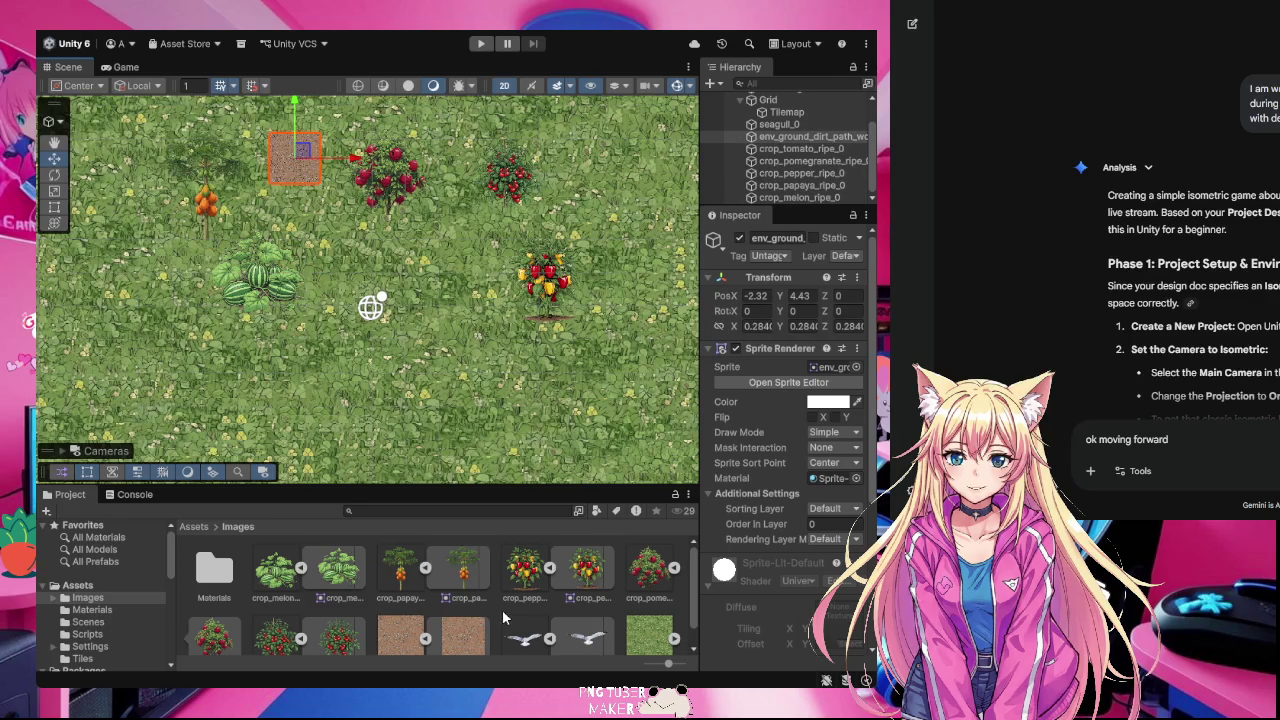
left_click(783, 124)
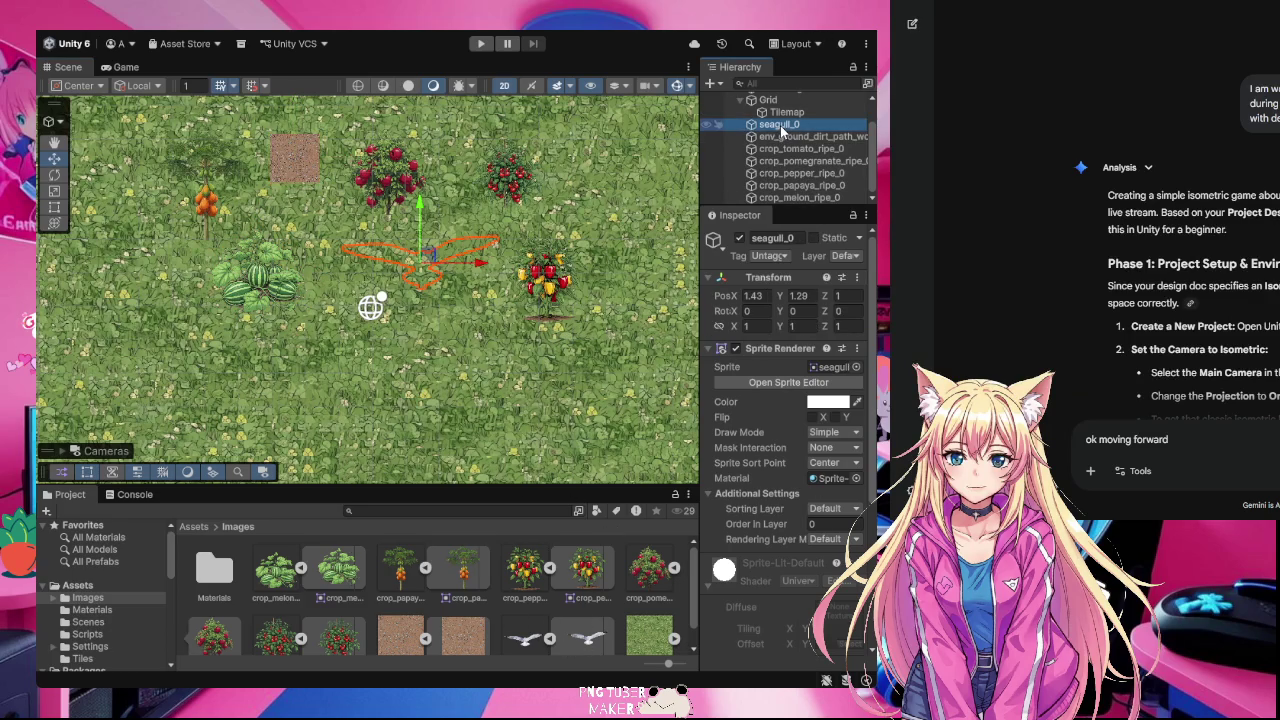
- Set the seagull's Z position to 0 and move it to the lower middle
left_click(840, 297)
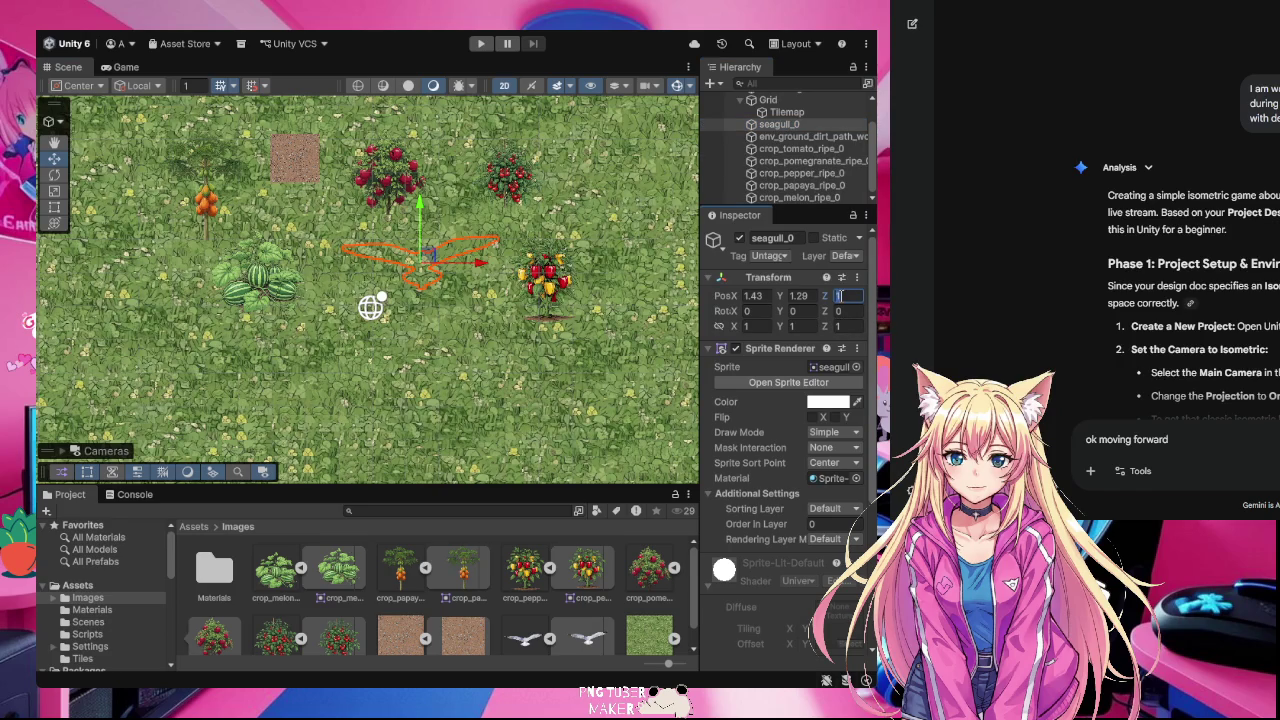
type("0")
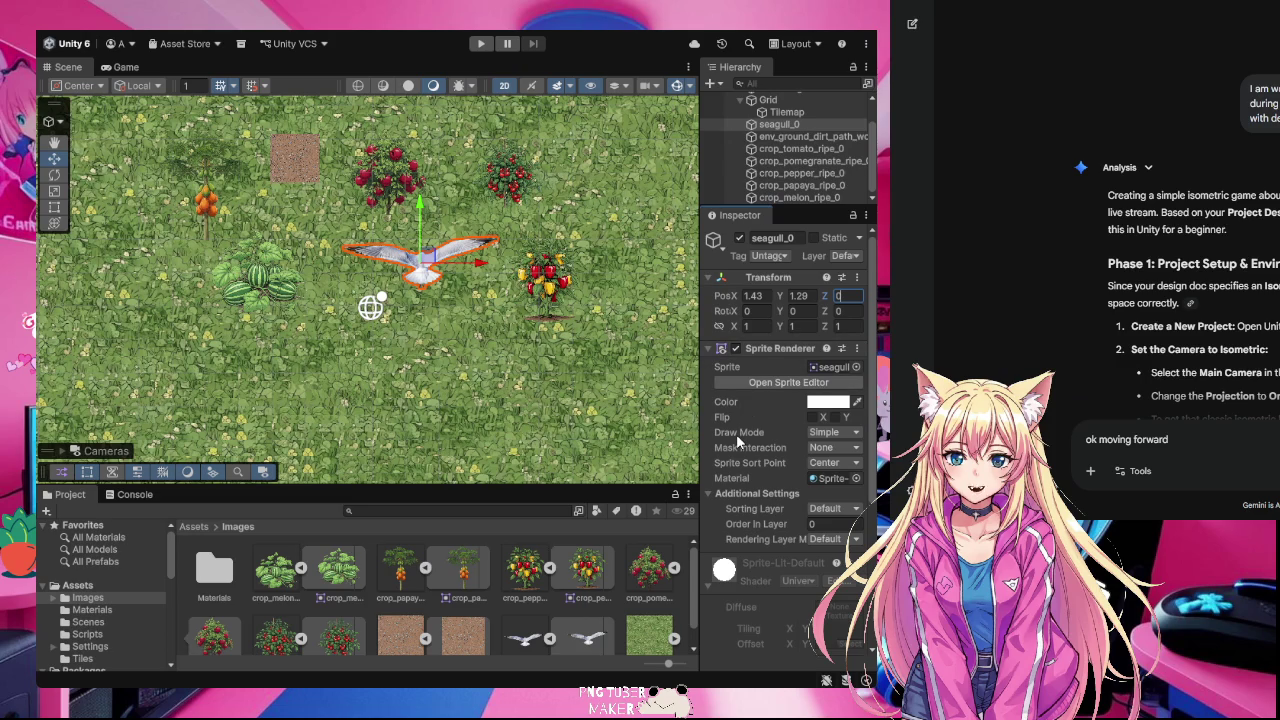
left_click(425, 280)
mouse_move(425, 280)
left_mouse_down()
mouse_move(395, 300)
mouse_move(355, 405)
mouse_move(368, 418)
left_mouse_up()
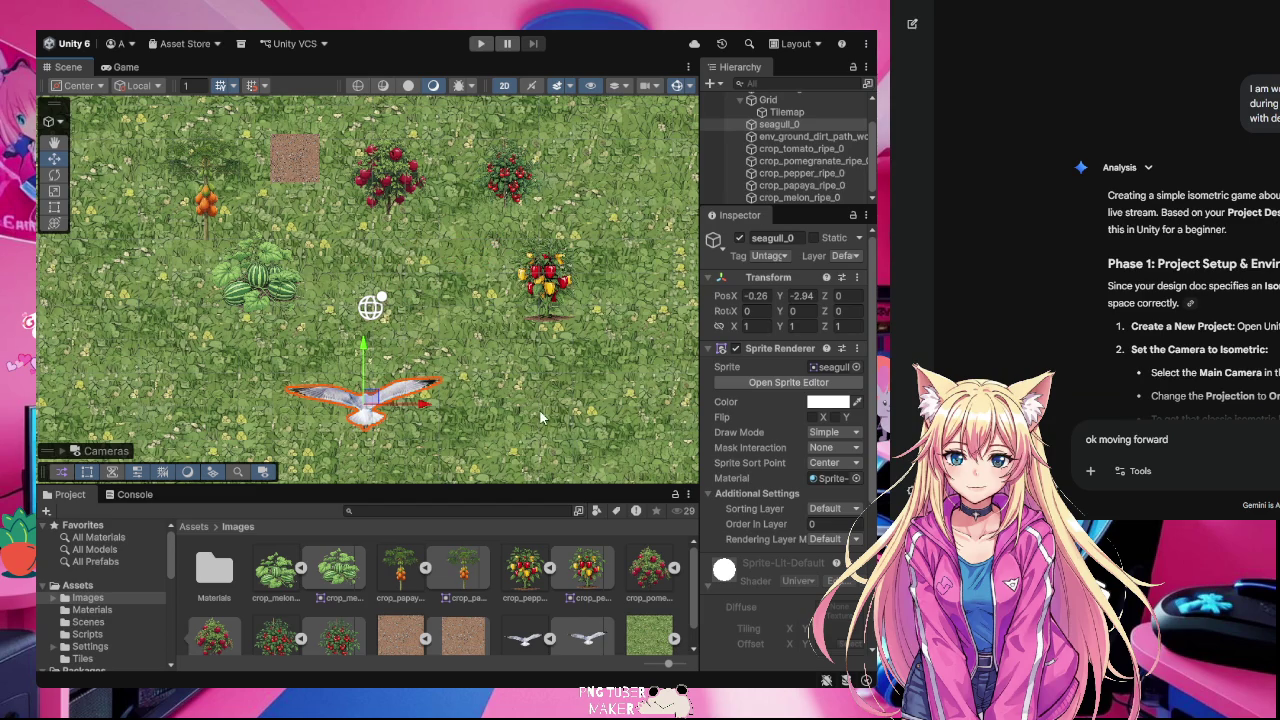
left_click(257, 290)
left_click(262, 287)
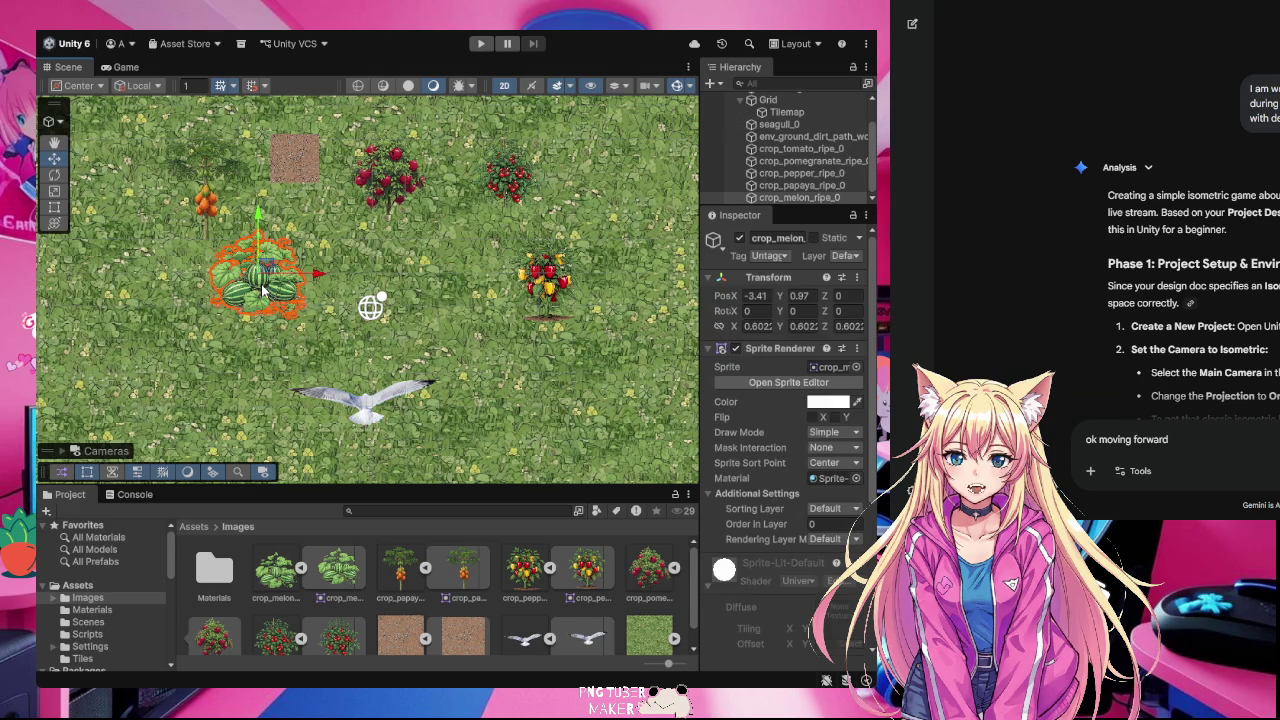
left_click(372, 422)
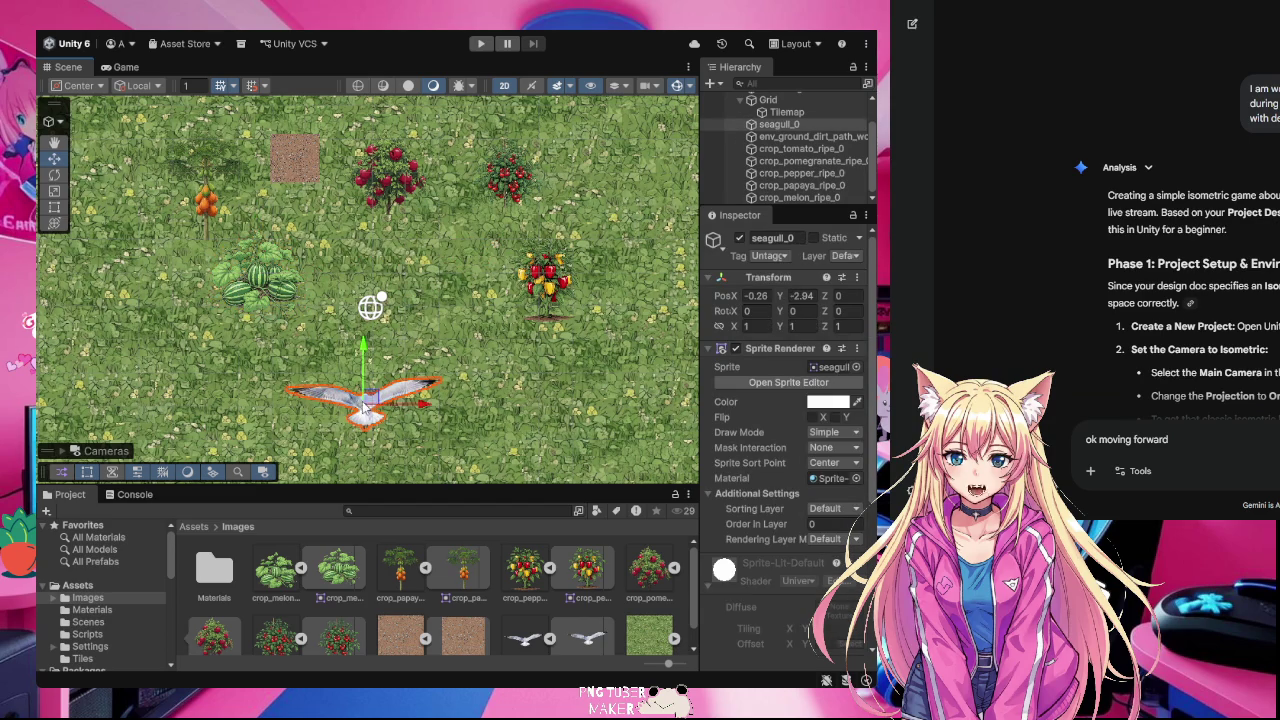
mouse_move(370, 398)
left_mouse_down()
mouse_move(335, 380)
mouse_move(397, 400)
left_mouse_up()
key("ctrl+z")
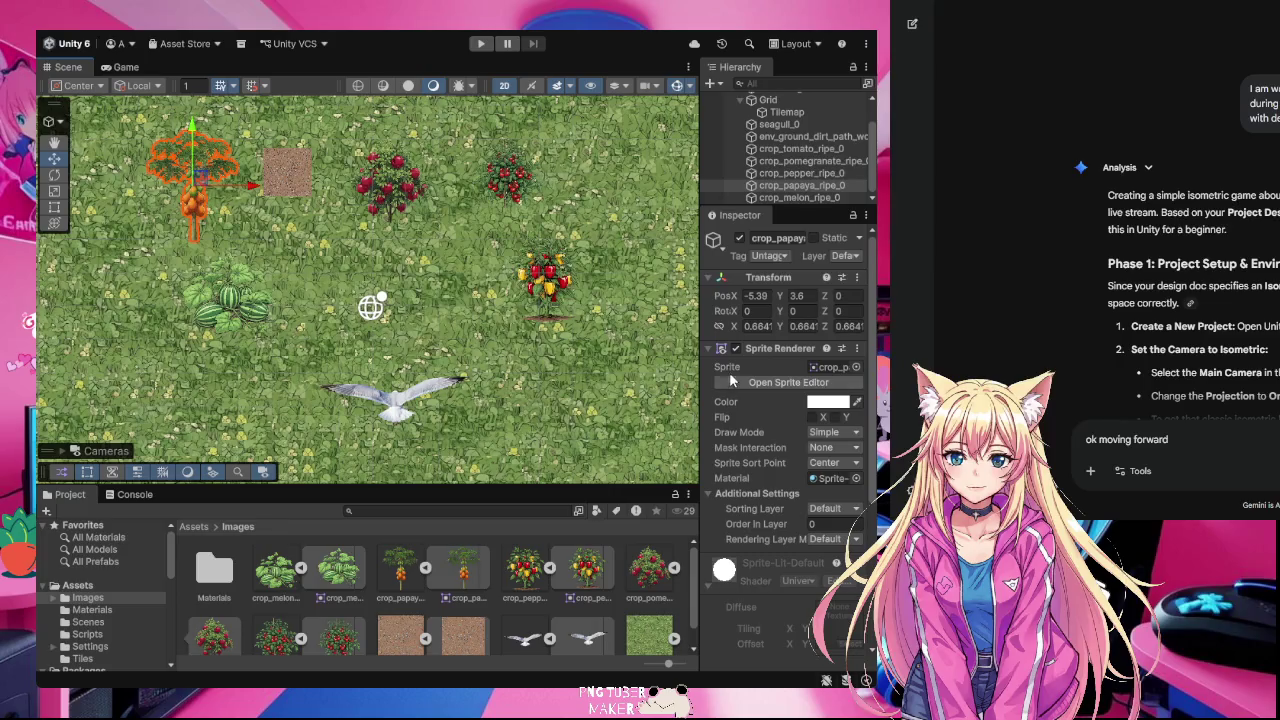
- Nudge the pepper, papaya, melon and tomato crops; tomato ends at (3.74, 3.9)
left_click(533, 268)
left_click_drag(555, 275, 505, 268)
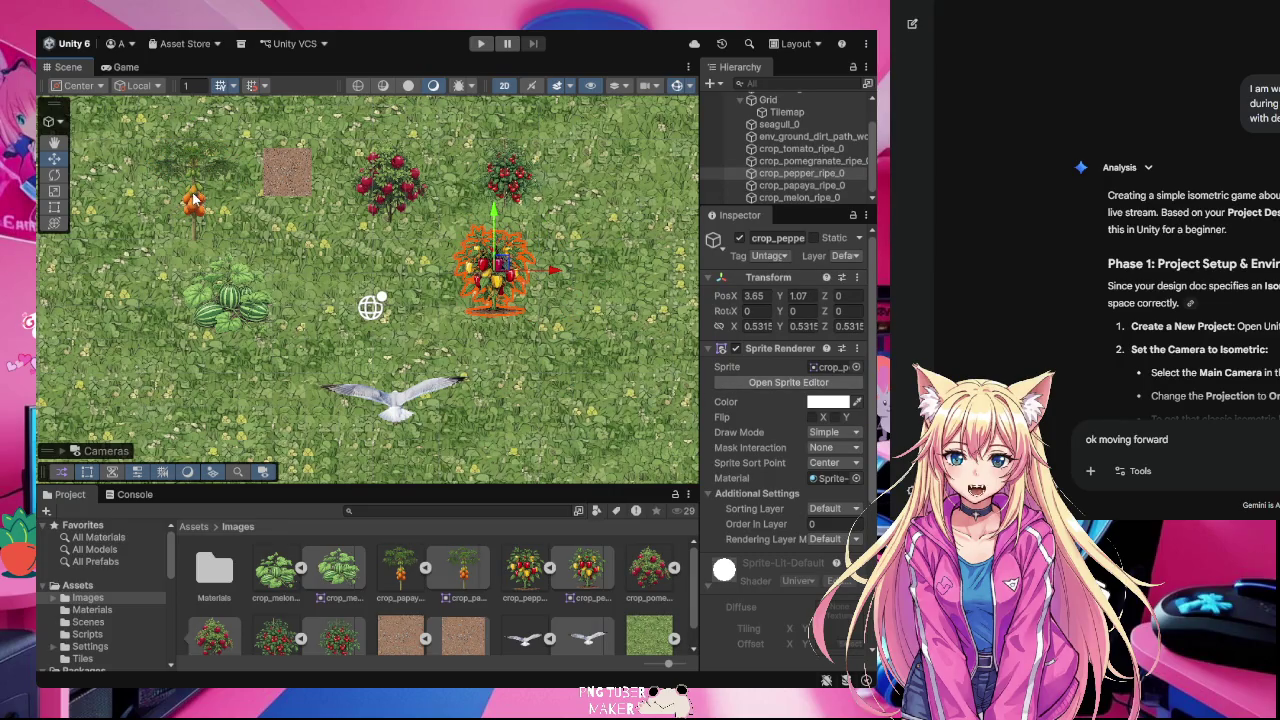
left_click(199, 181)
left_click_drag(199, 181, 211, 181)
left_click(238, 298)
left_click_drag(238, 298, 256, 292)
left_click(395, 192)
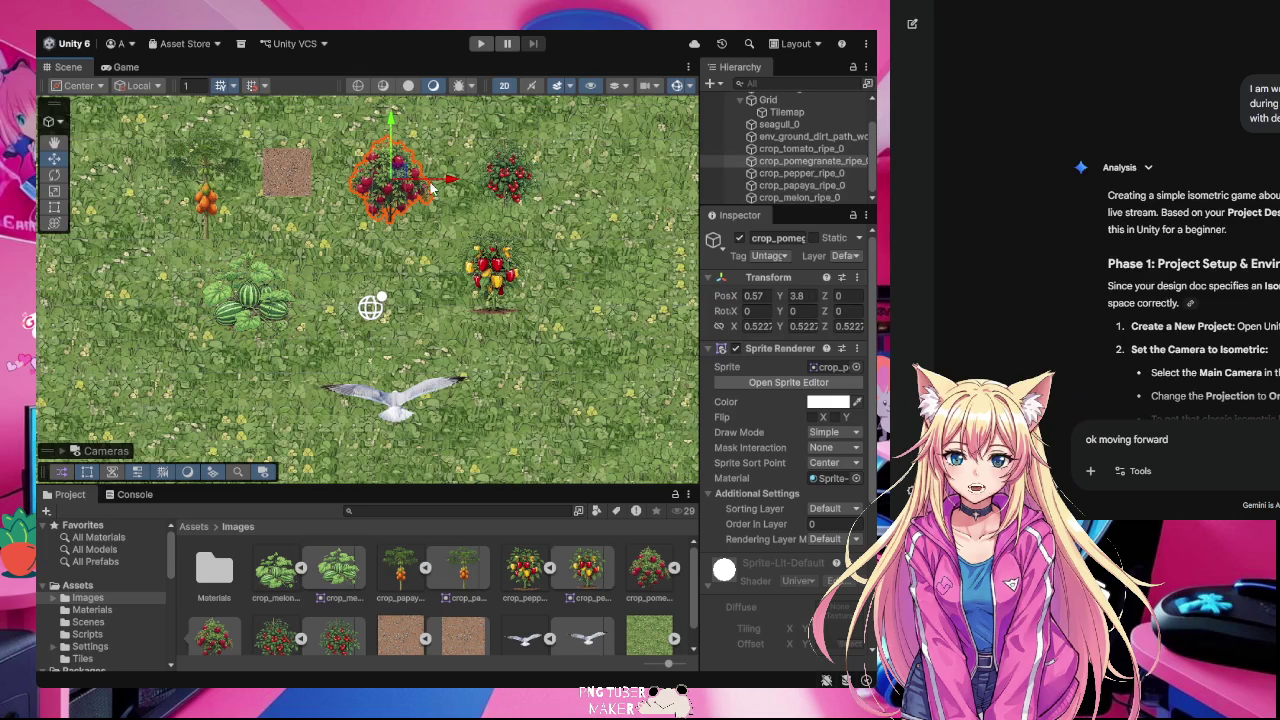
left_click(520, 183)
left_click_drag(520, 183, 509, 177)
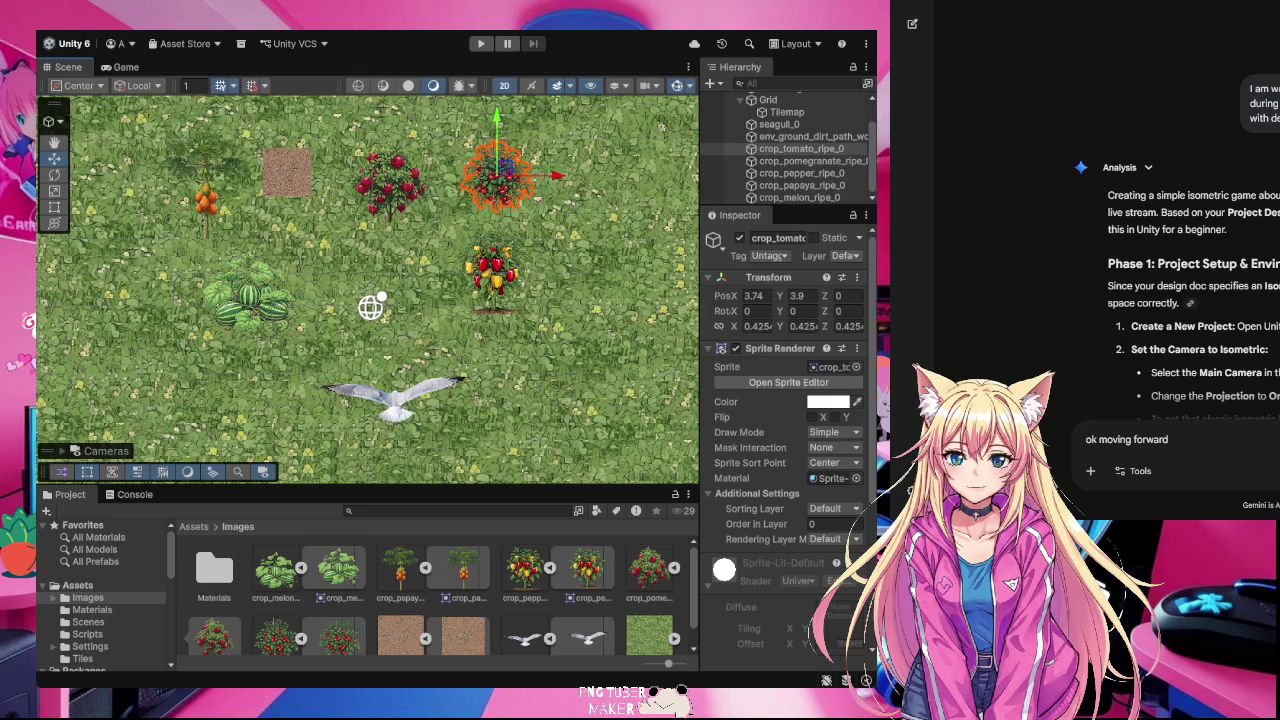
scroll(1180, 300, "down", 1)
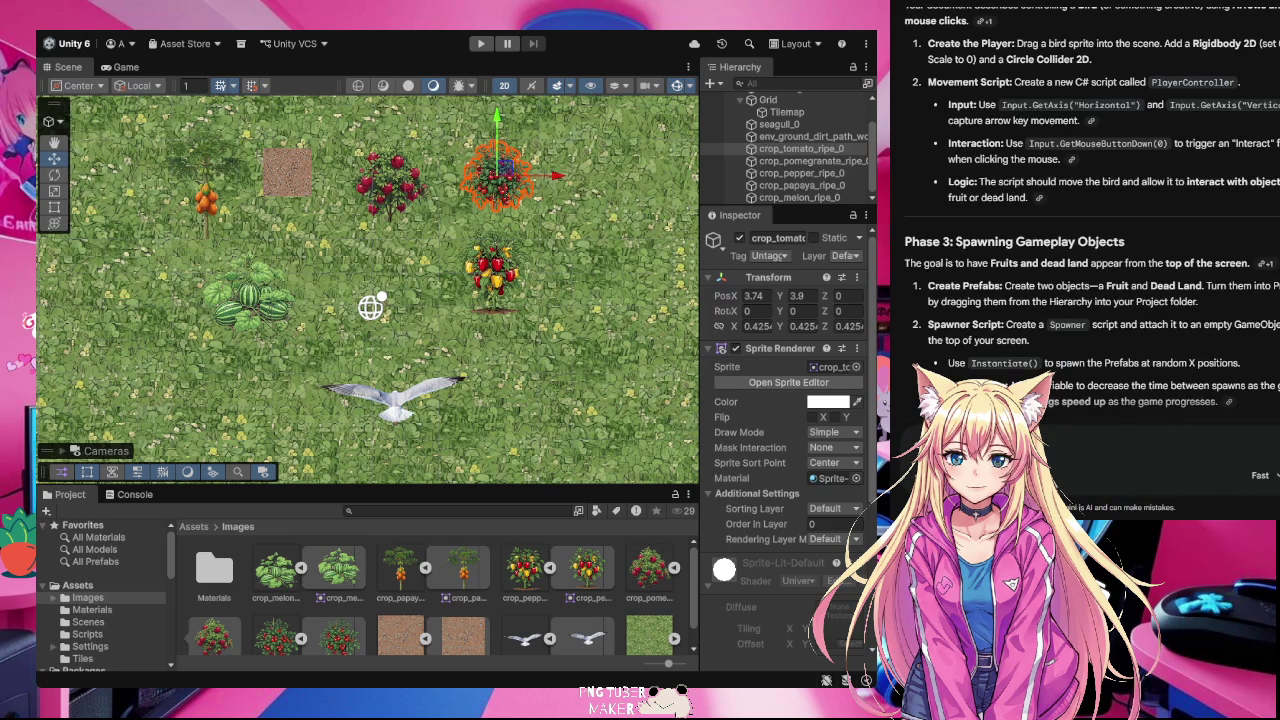
- Narrow the Gemini chat panel and scroll to the end of the design-doc reply
mouse_move(1278, 285)
left_mouse_down()
mouse_move(1241, 283)
mouse_move(1270, 284)
left_mouse_up()
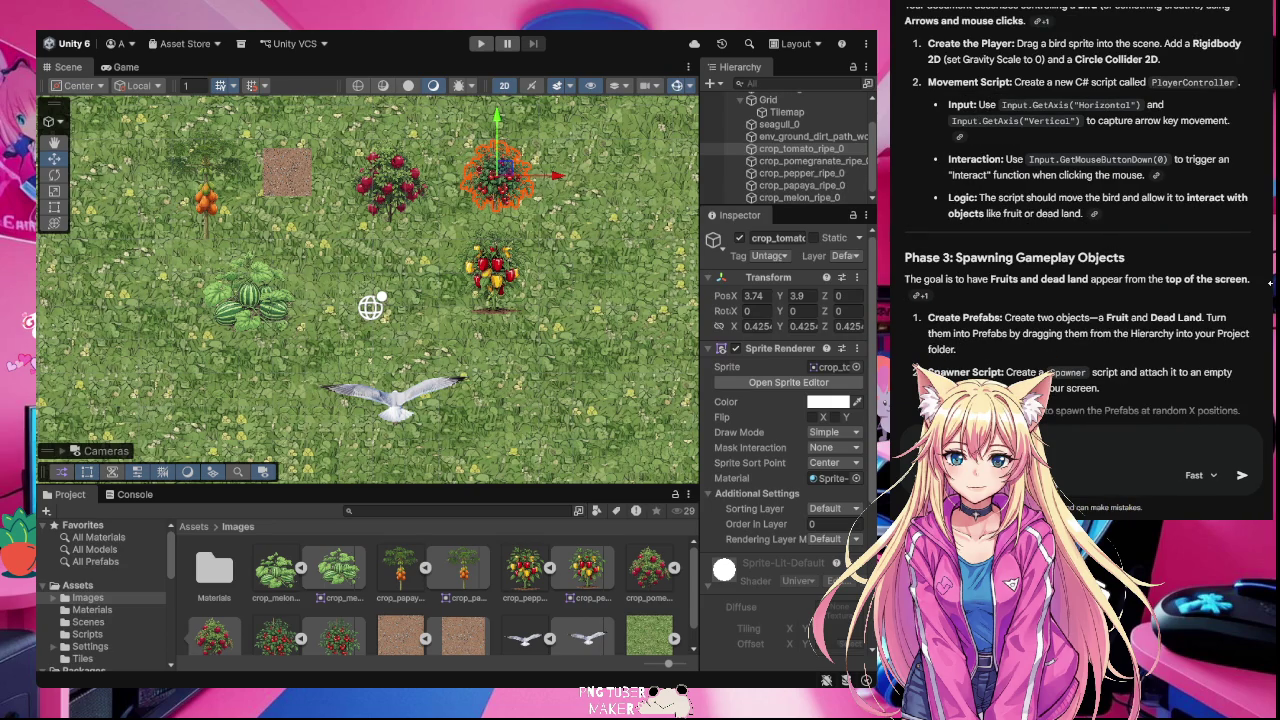
scroll(1152, 287, "down", 15)
scroll(1147, 288, "down", 20)
scroll(1139, 291, "down", 20)
scroll(1139, 293, "down", 10)
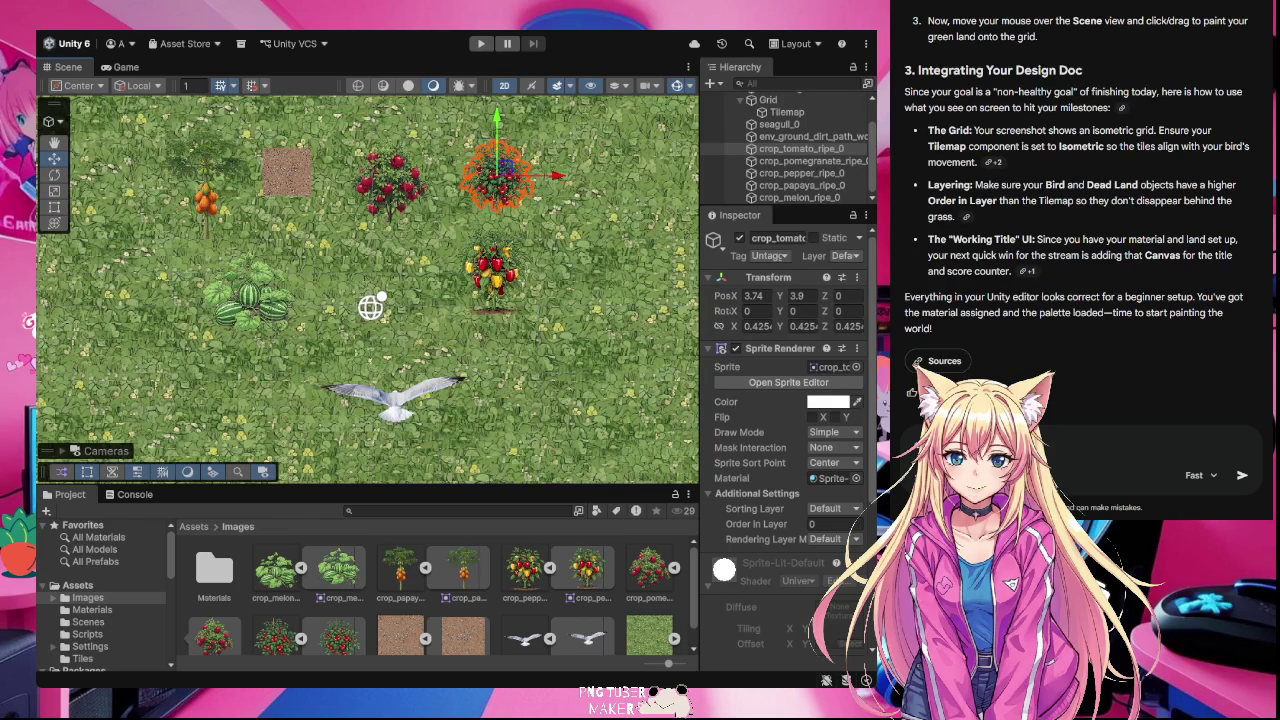
- Open the Assets/Scripts folder showing the PlayerController script
left_click(393, 398)
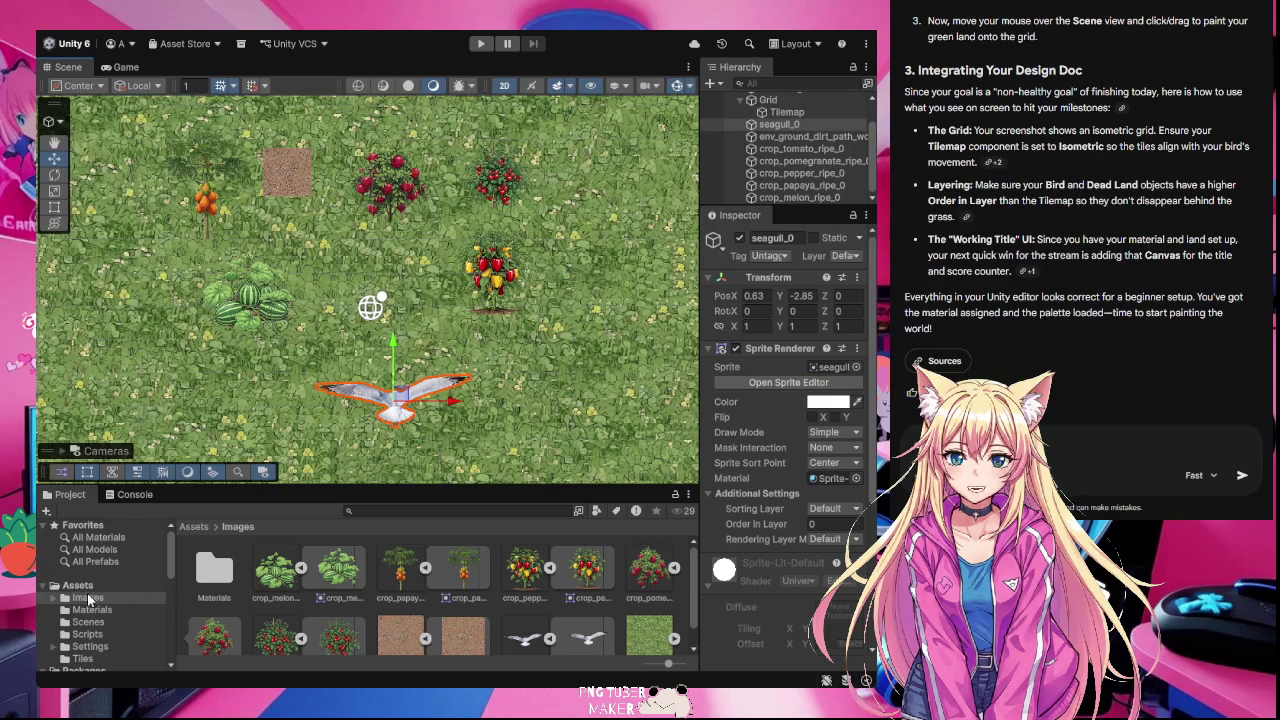
left_click(79, 586)
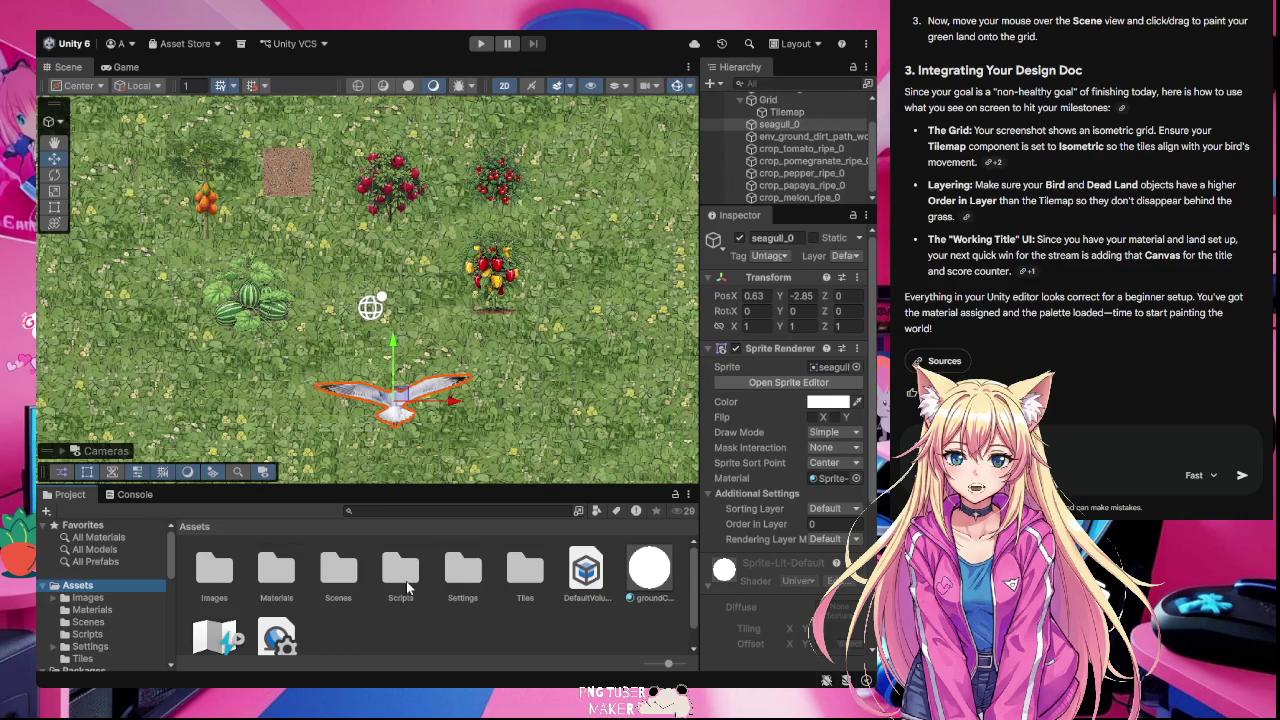
left_click(400, 575)
double_click(392, 585)
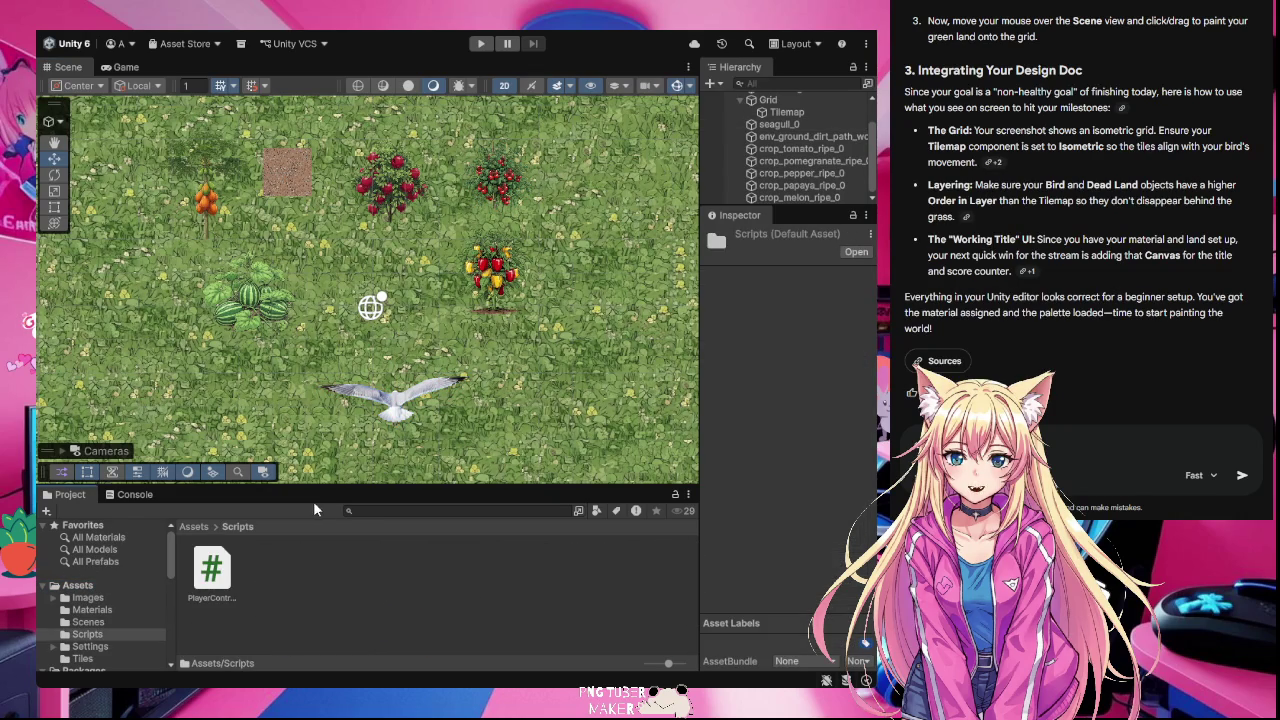
- Select seagull_0 and check its Inspector for the PlayerController component
left_click(398, 410)
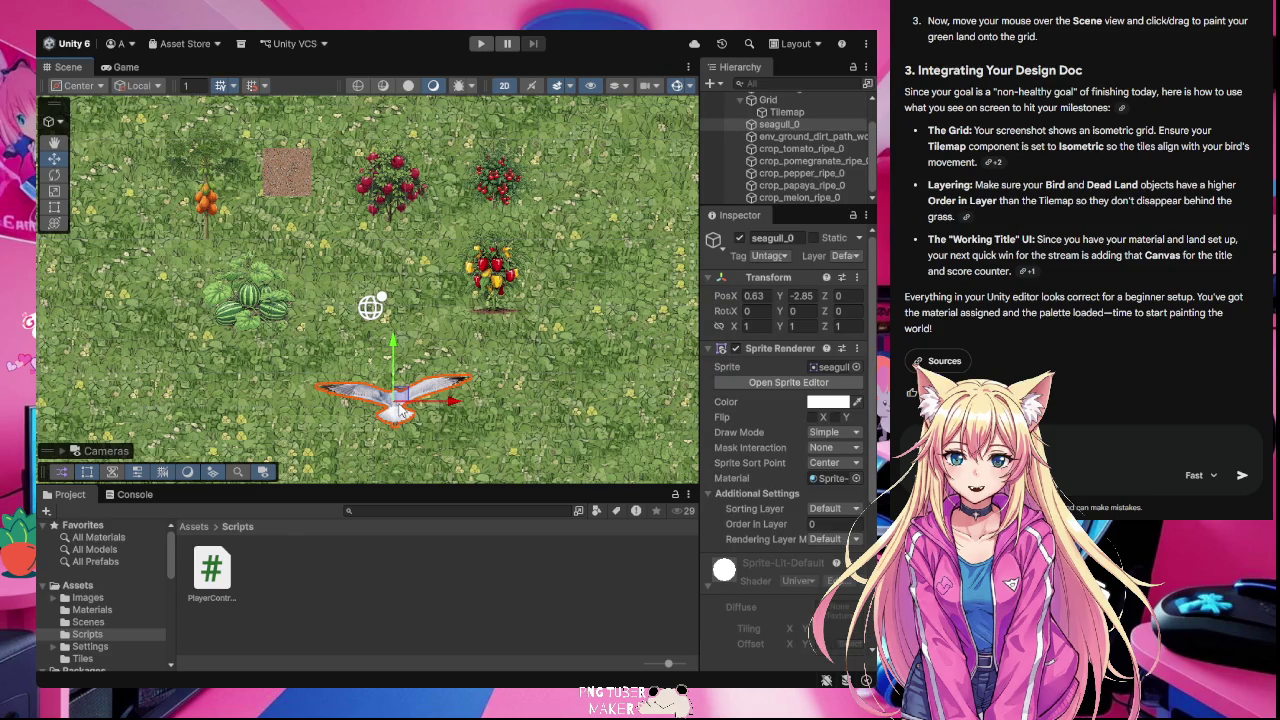
scroll(788, 481, "down", 5)
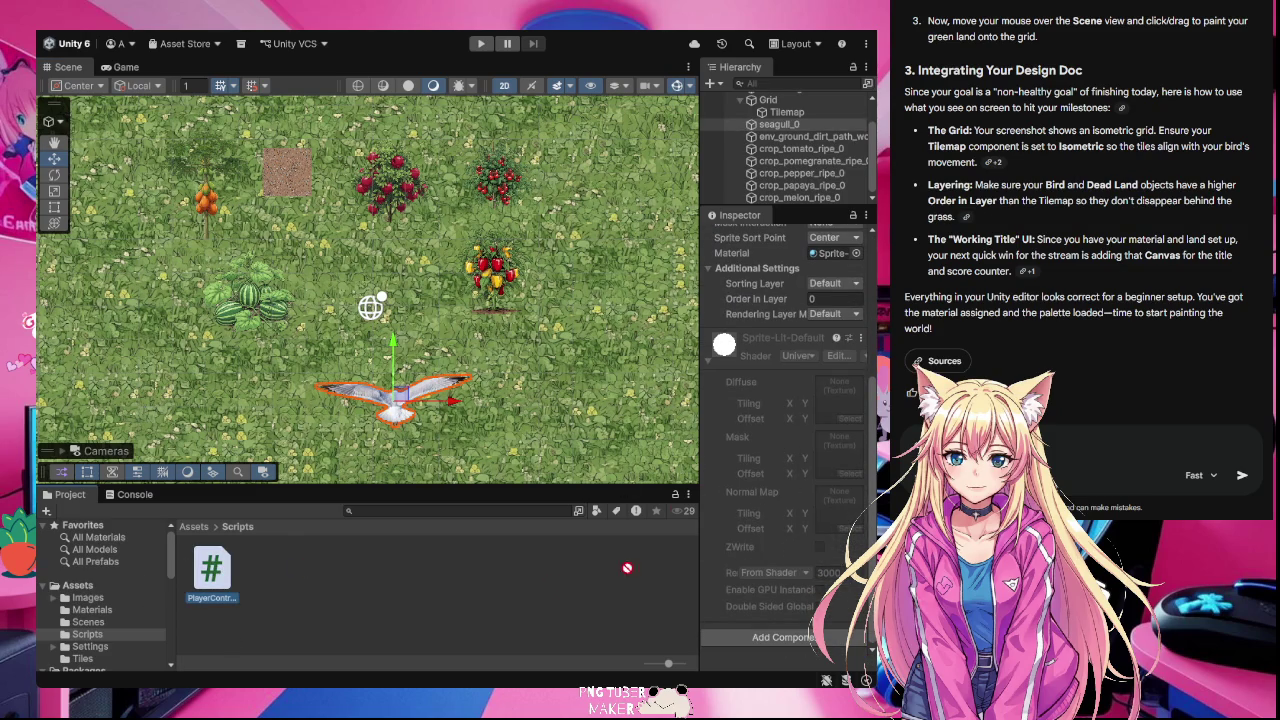
scroll(785, 340, "up", 3)
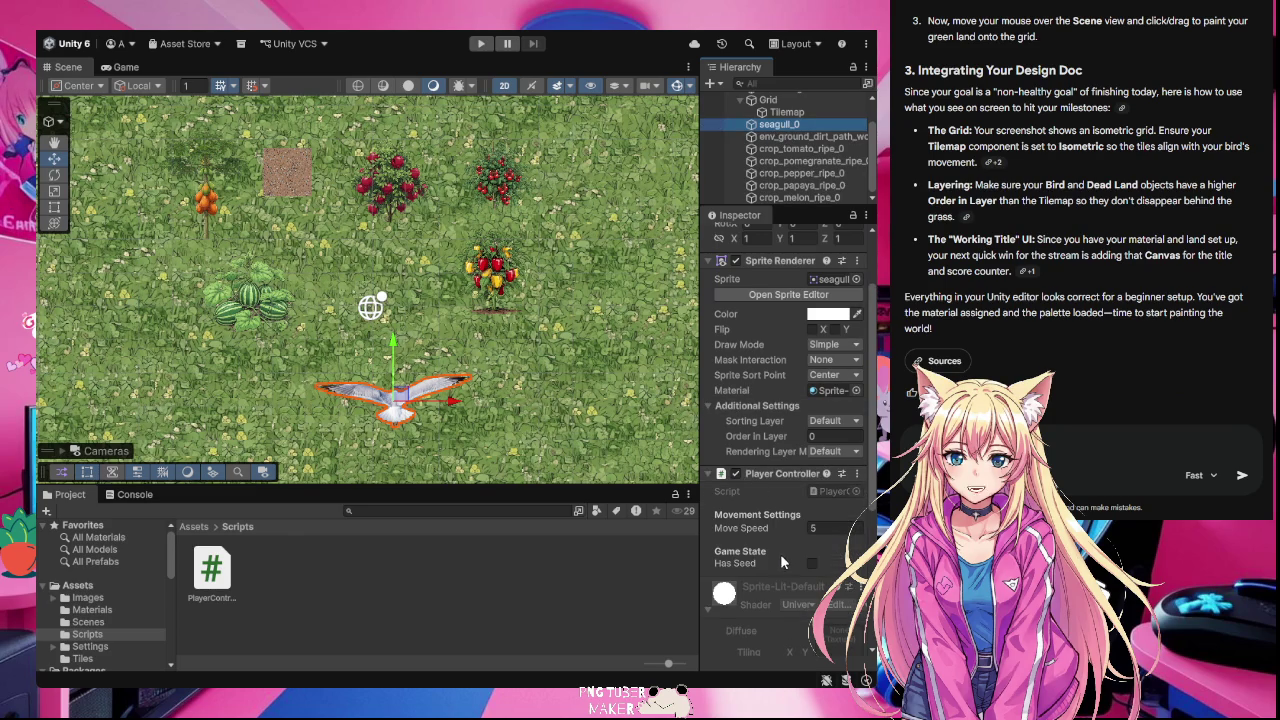
left_click(558, 615)
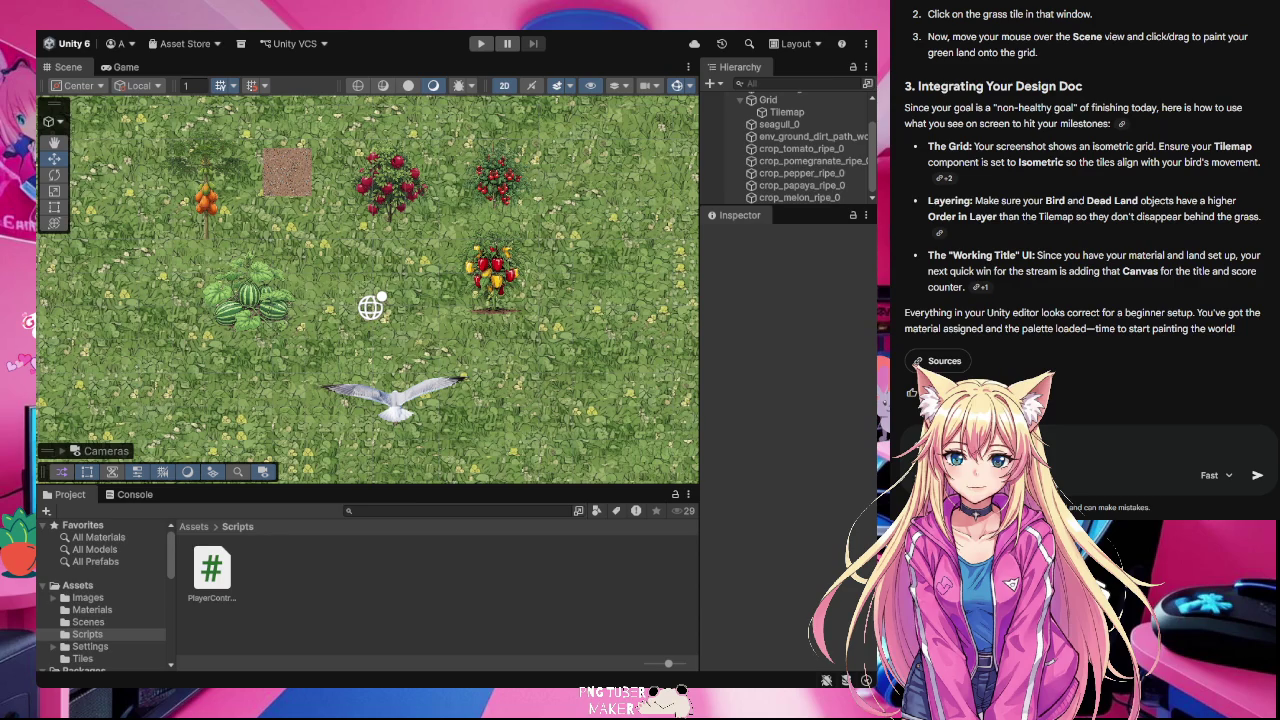
left_click(206, 195)
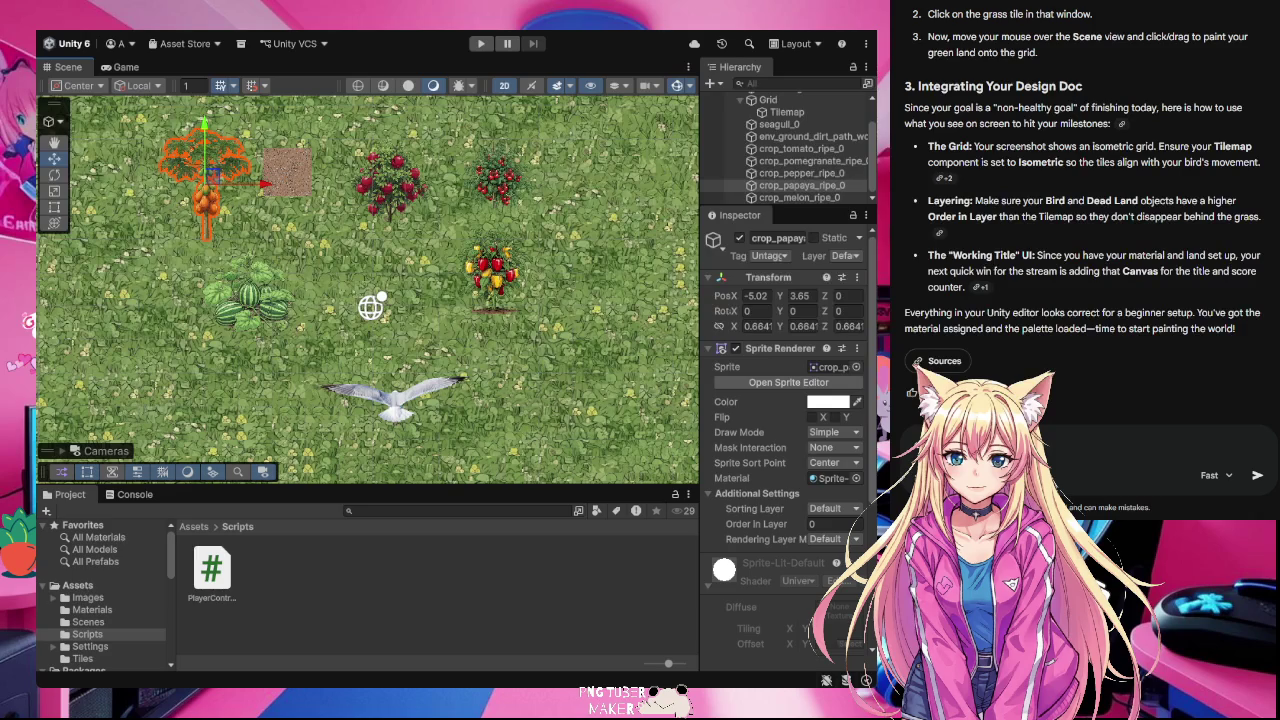
scroll(1083, 200, "up", 5)
scroll(1083, 200, "down", 5)
scroll(1157, 381, "up", 3)
scroll(1157, 381, "down", 5)
type("the code for the")
type(" foood to omove")
type(" v=by")
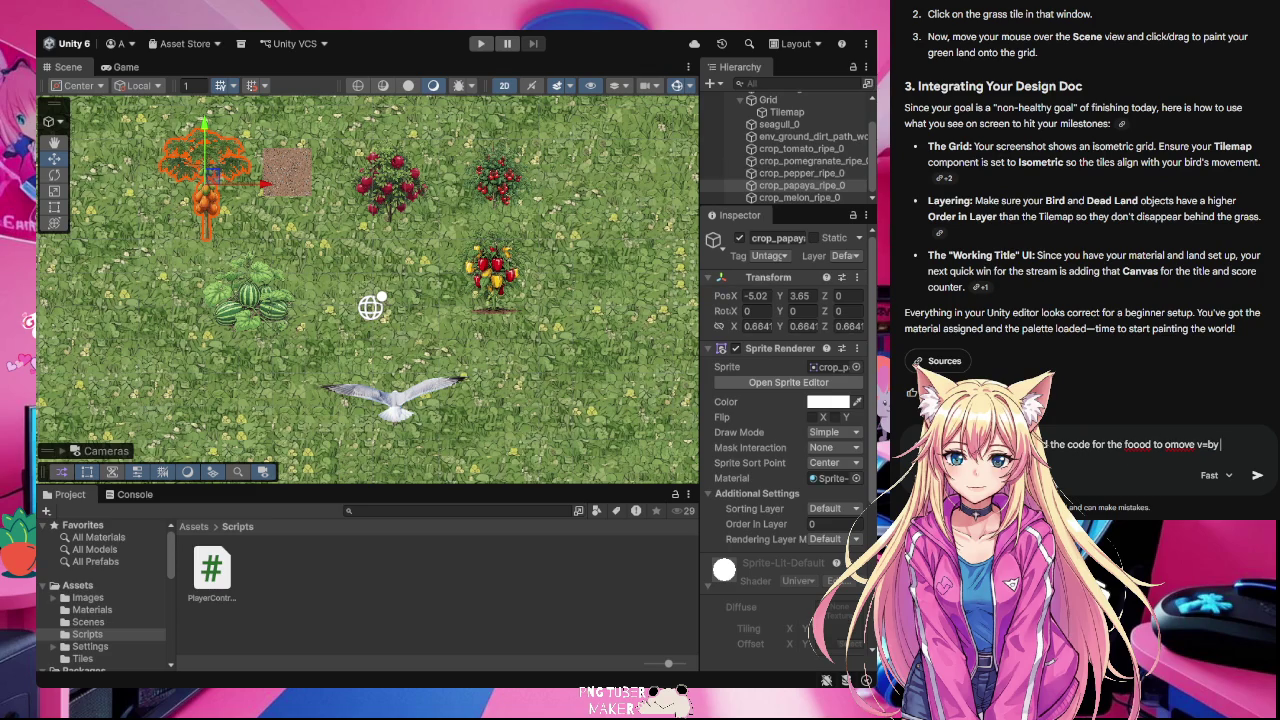
- Fix the typos in the food-movement question, send it to Gemini, and select Scripts
left_click(1170, 446)
key("BackSpace")
left_click(1202, 446)
key("BackSpace")
key("BackSpace")
key("Return")
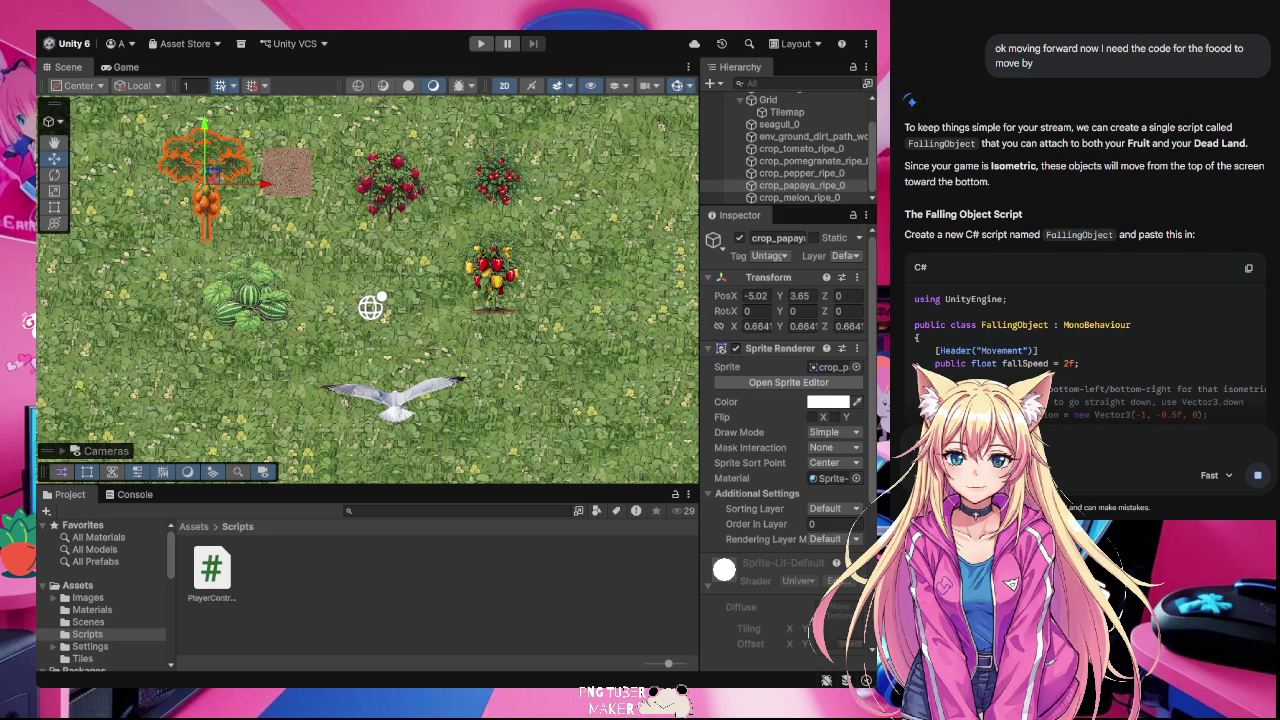
left_click(332, 585)
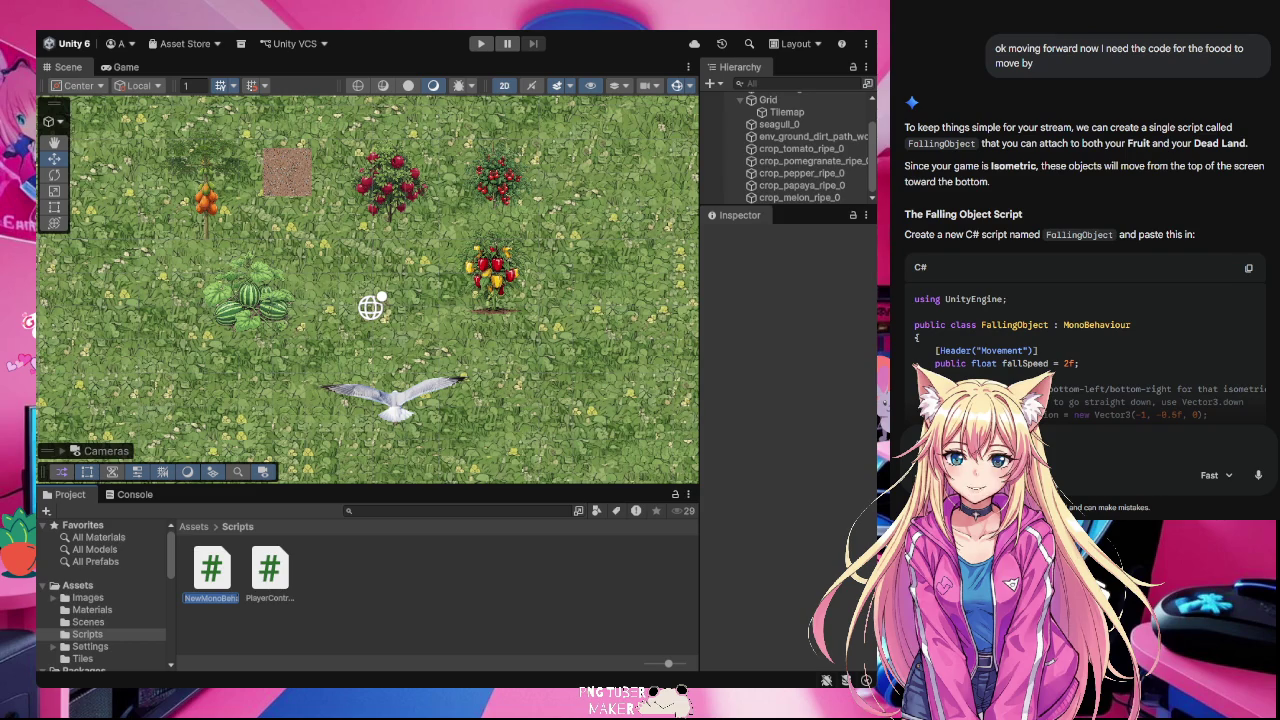
- Keep the default name NewMonoBehaviourScript and bring up the Project Timeline document
key("Return")
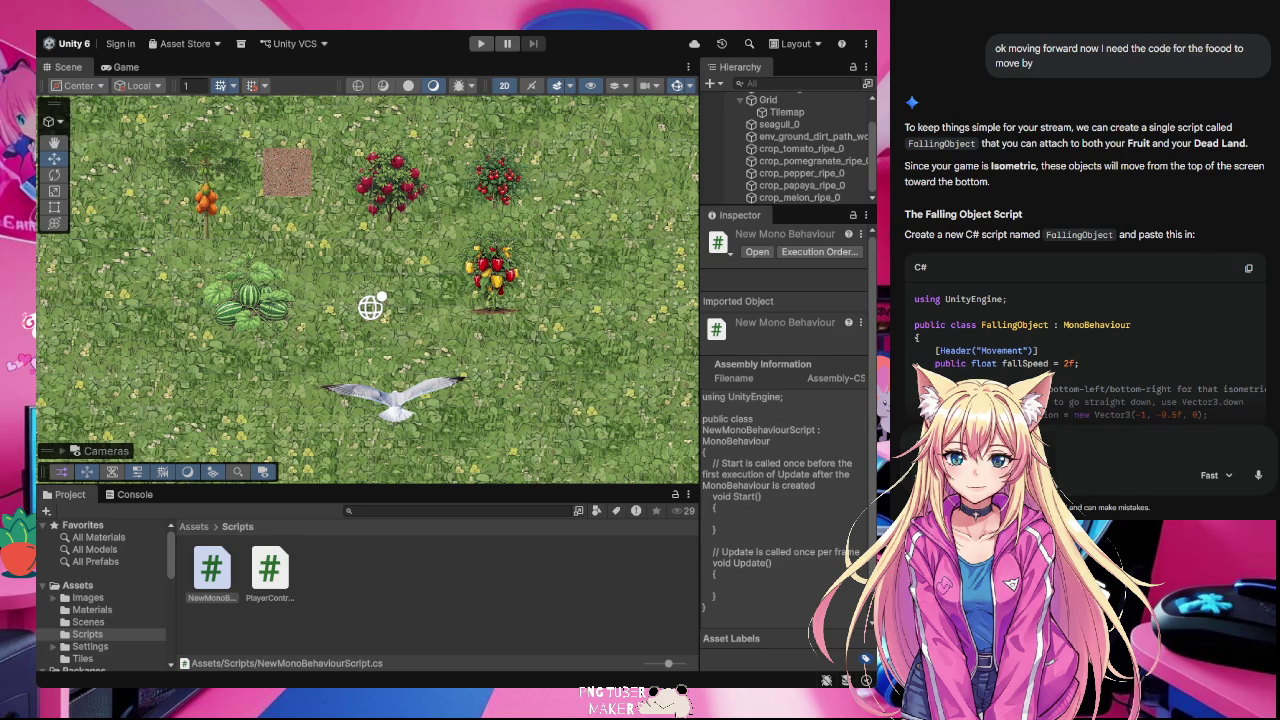
key("alt+Tab")
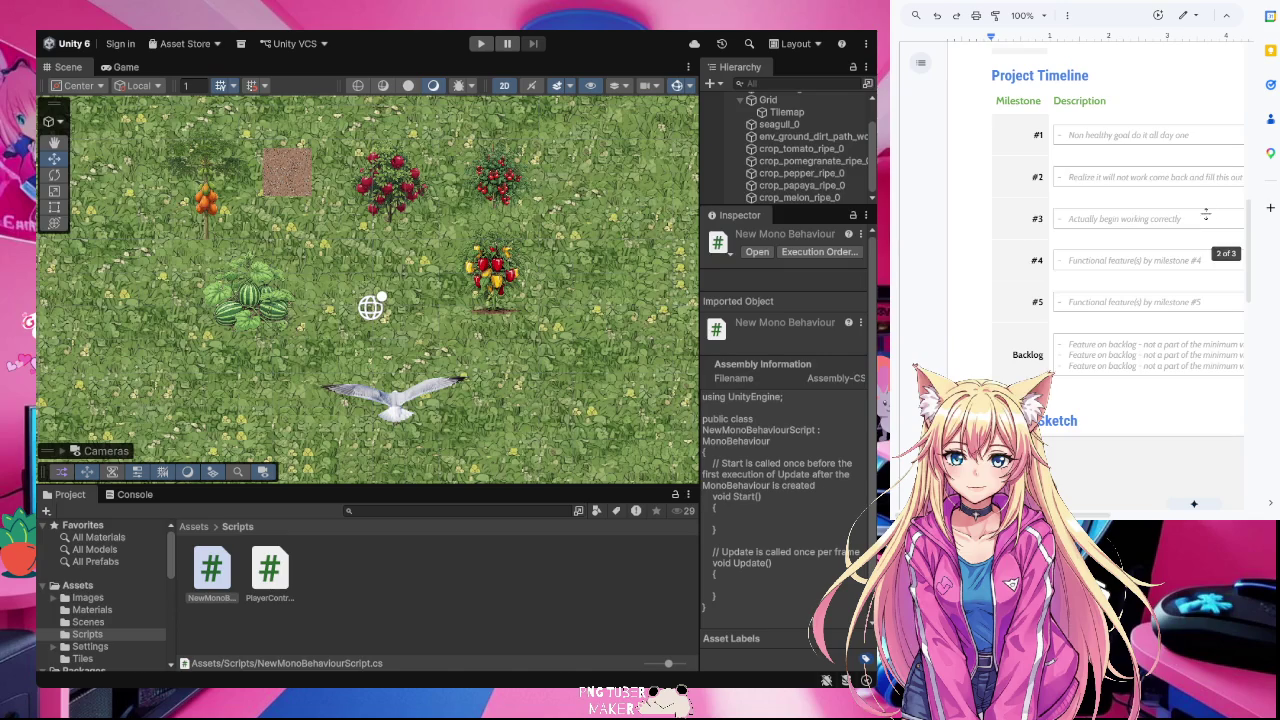
- Review the milestone #1 description in the timeline, then return to Gemini's FallingObject script
left_click(1270, 503)
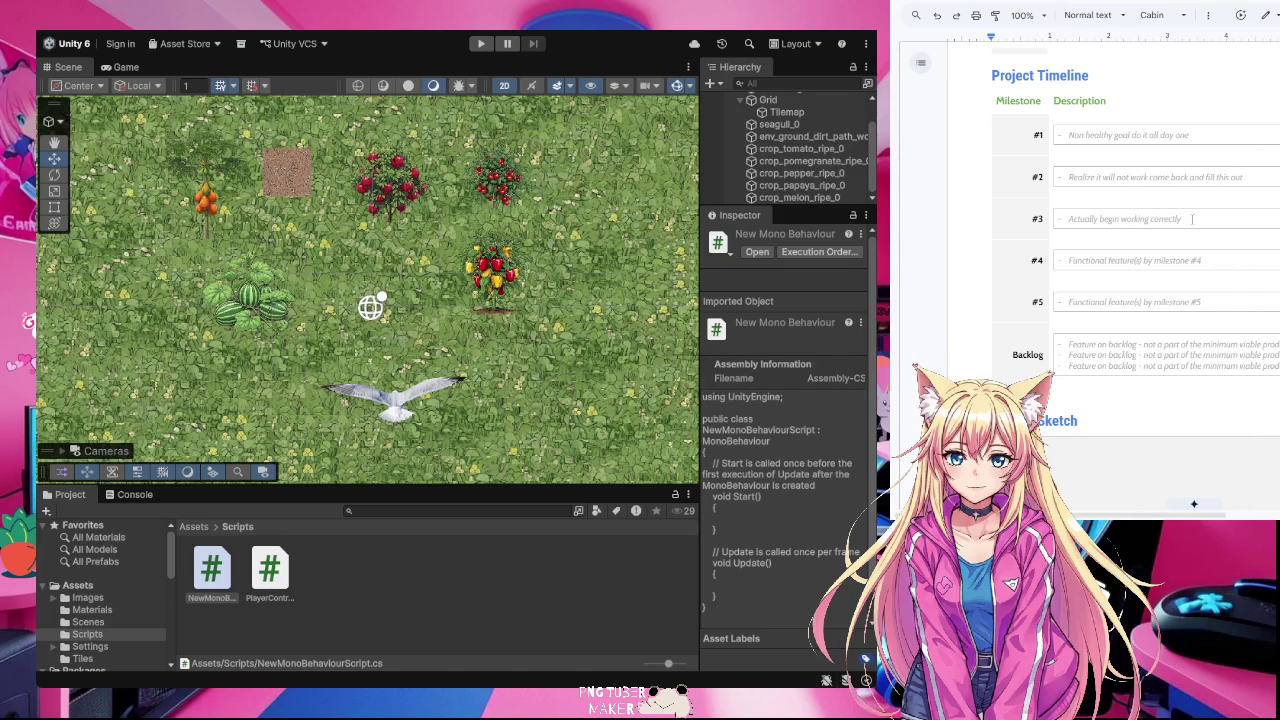
scroll(1192, 219, "up", 5)
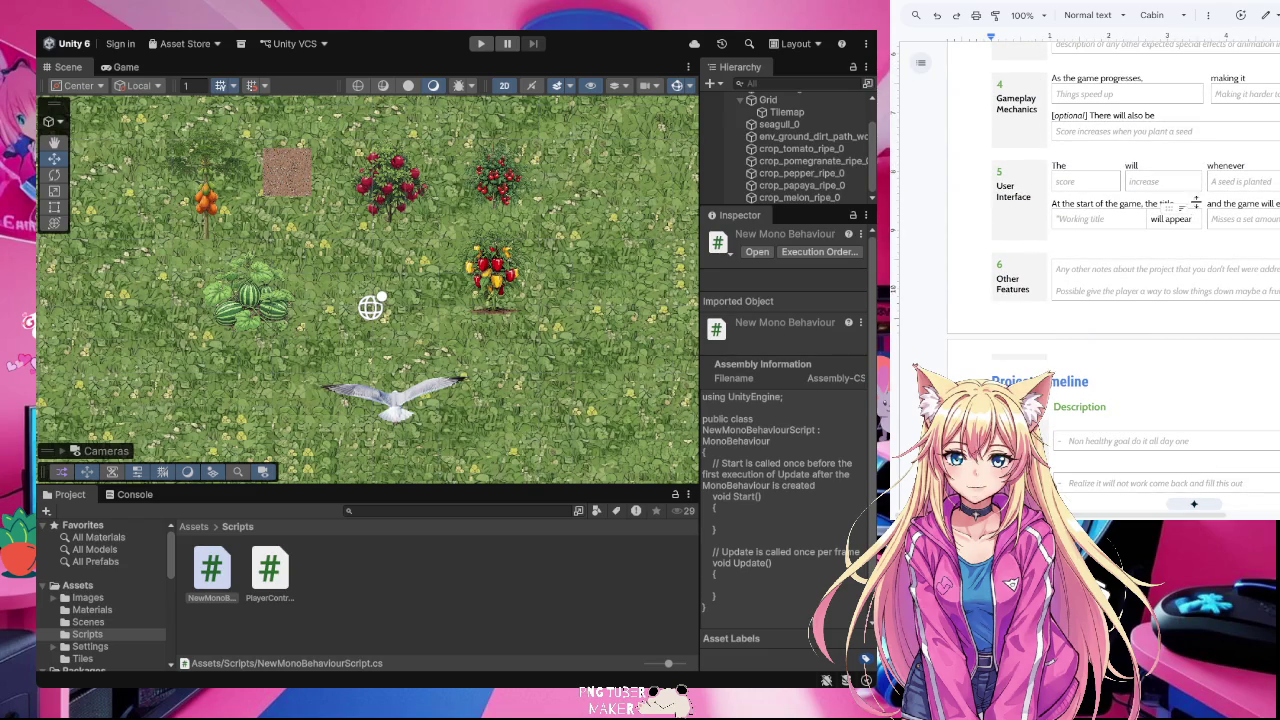
scroll(1181, 219, "down", 5)
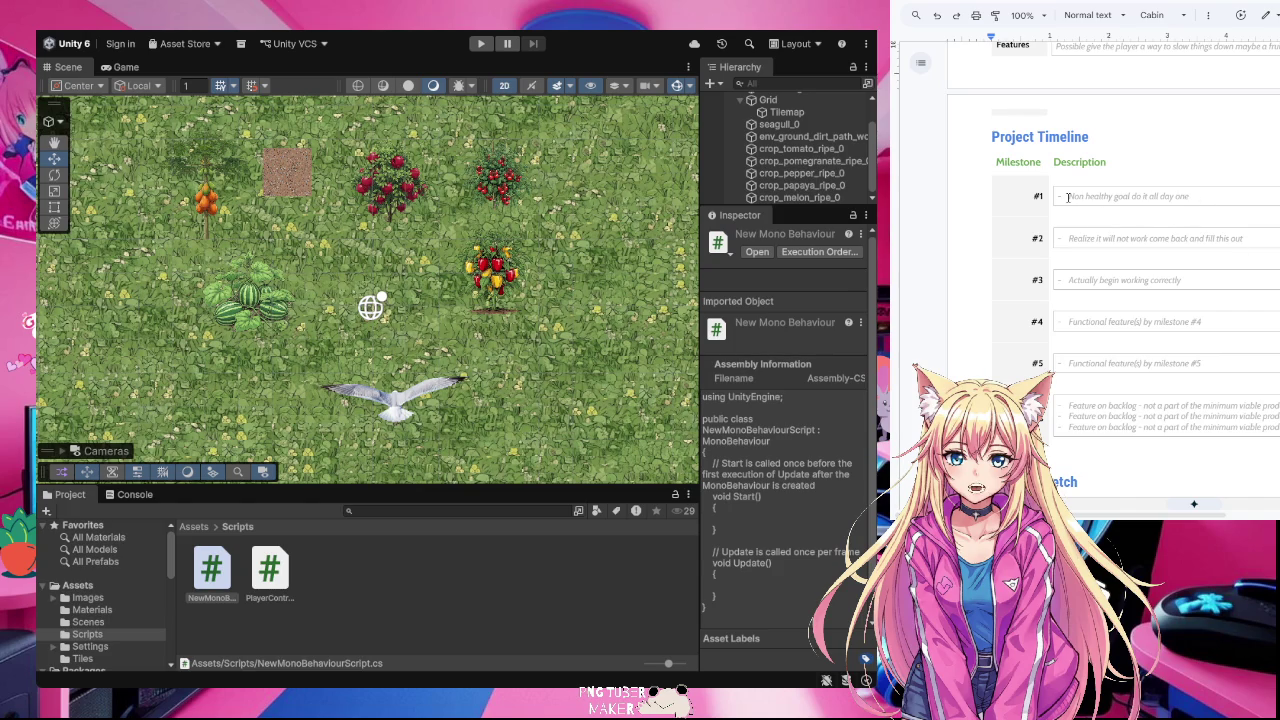
left_click_drag(1068, 197, 1215, 205)
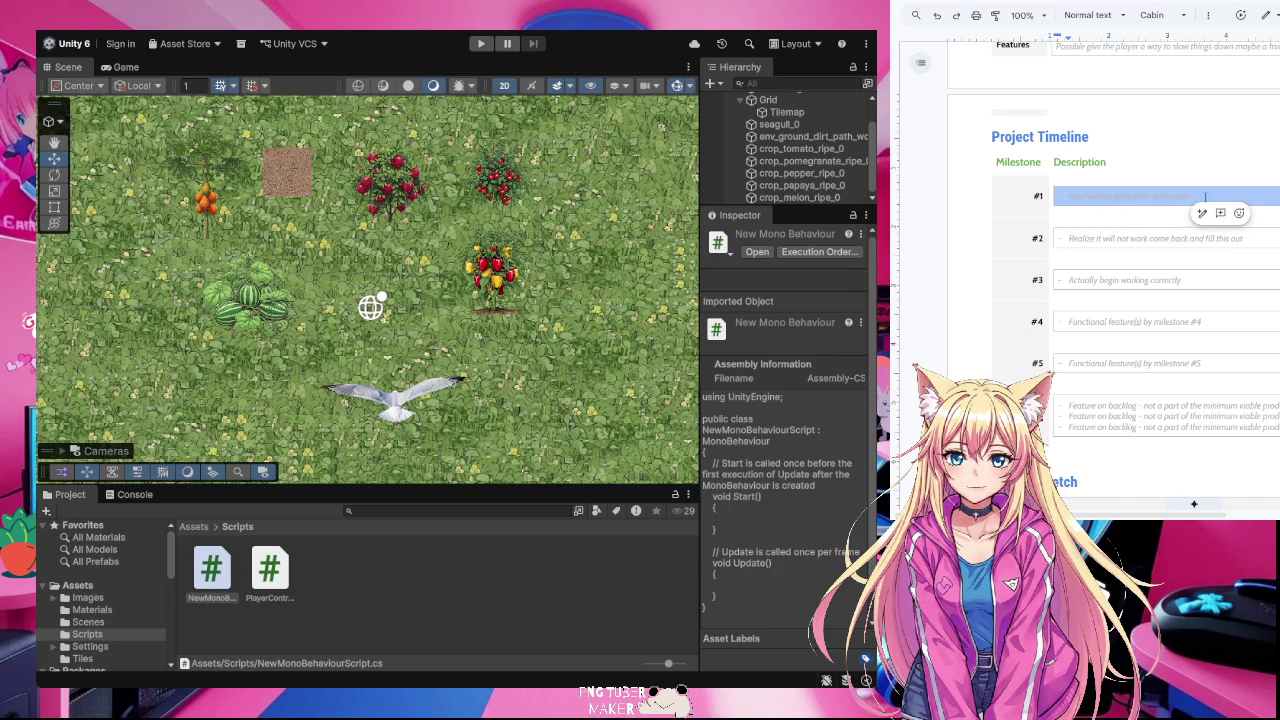
left_click(1205, 197)
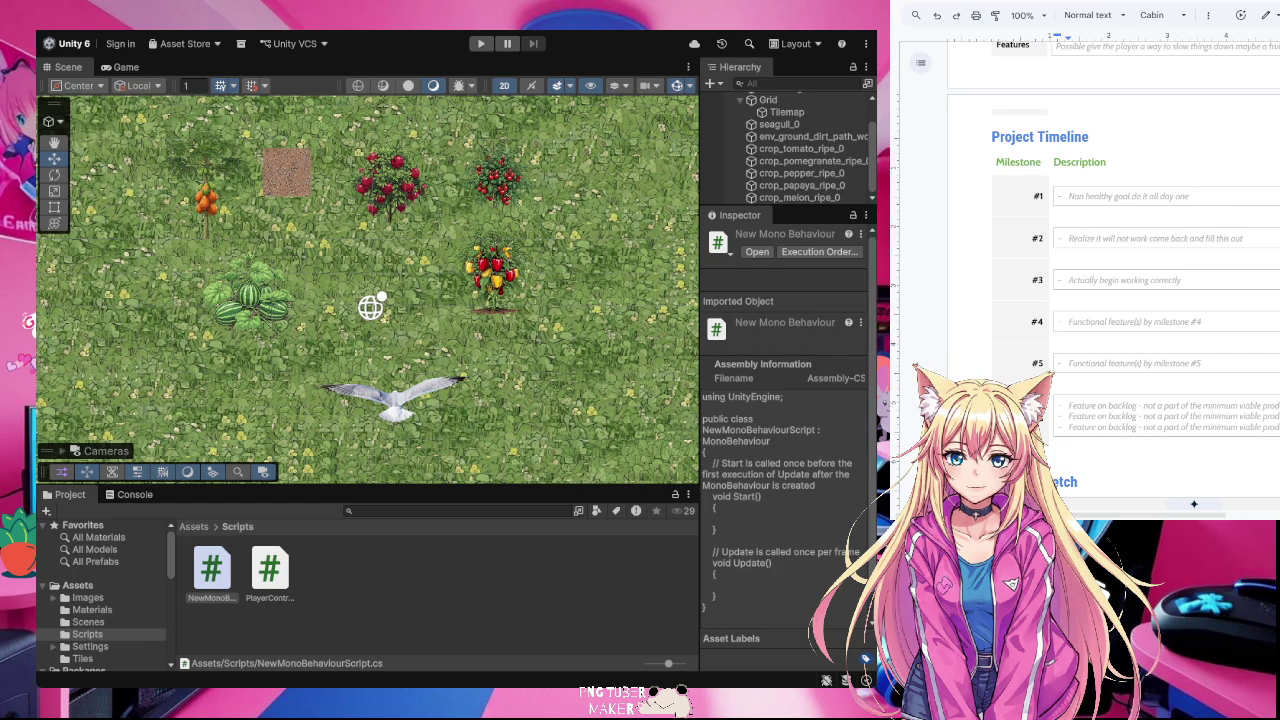
key("ctrl+Tab")
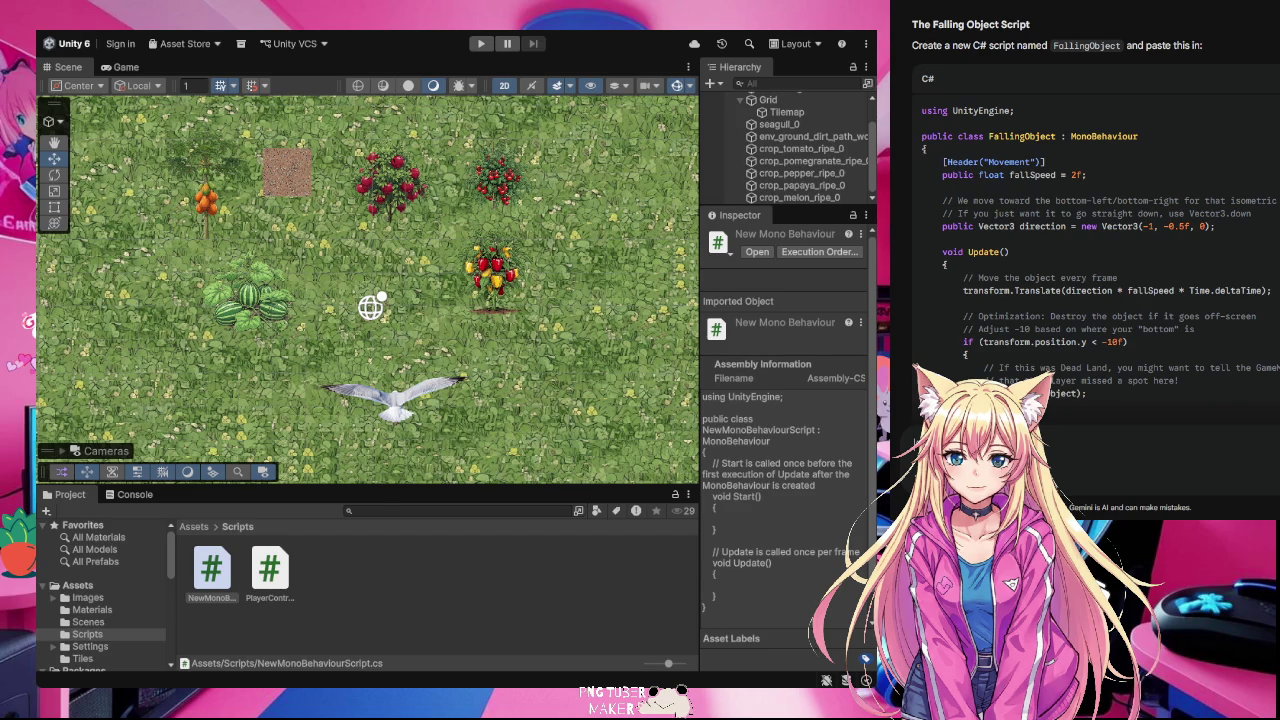
- Rename NewMonoBehaviourScript to FallingObject and open it in Visual Studio Code
double_click(211, 585)
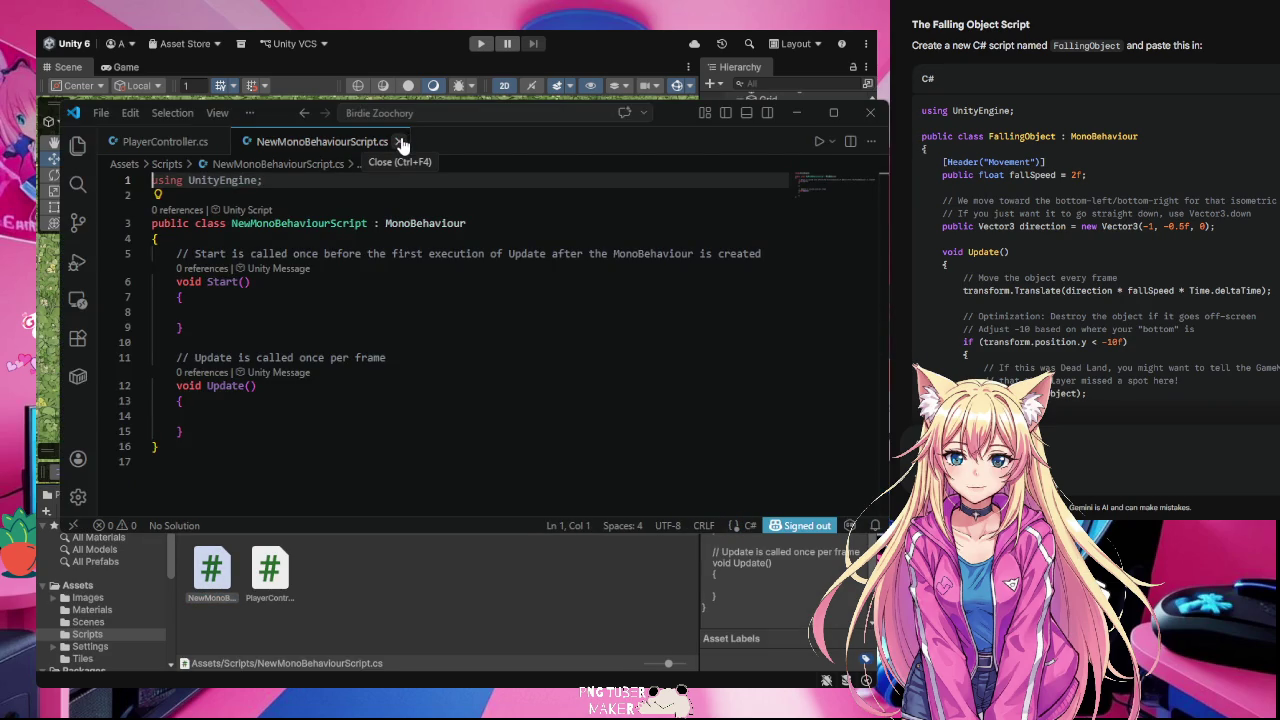
left_click(399, 142)
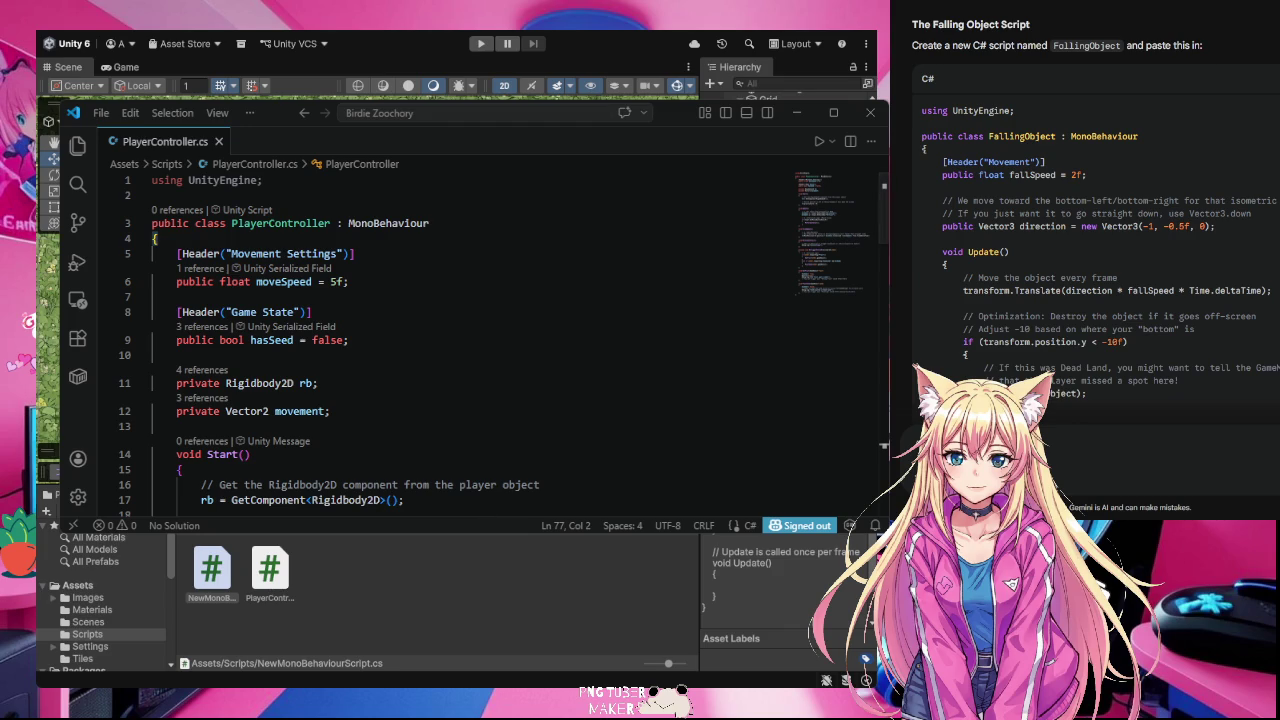
left_click(214, 598)
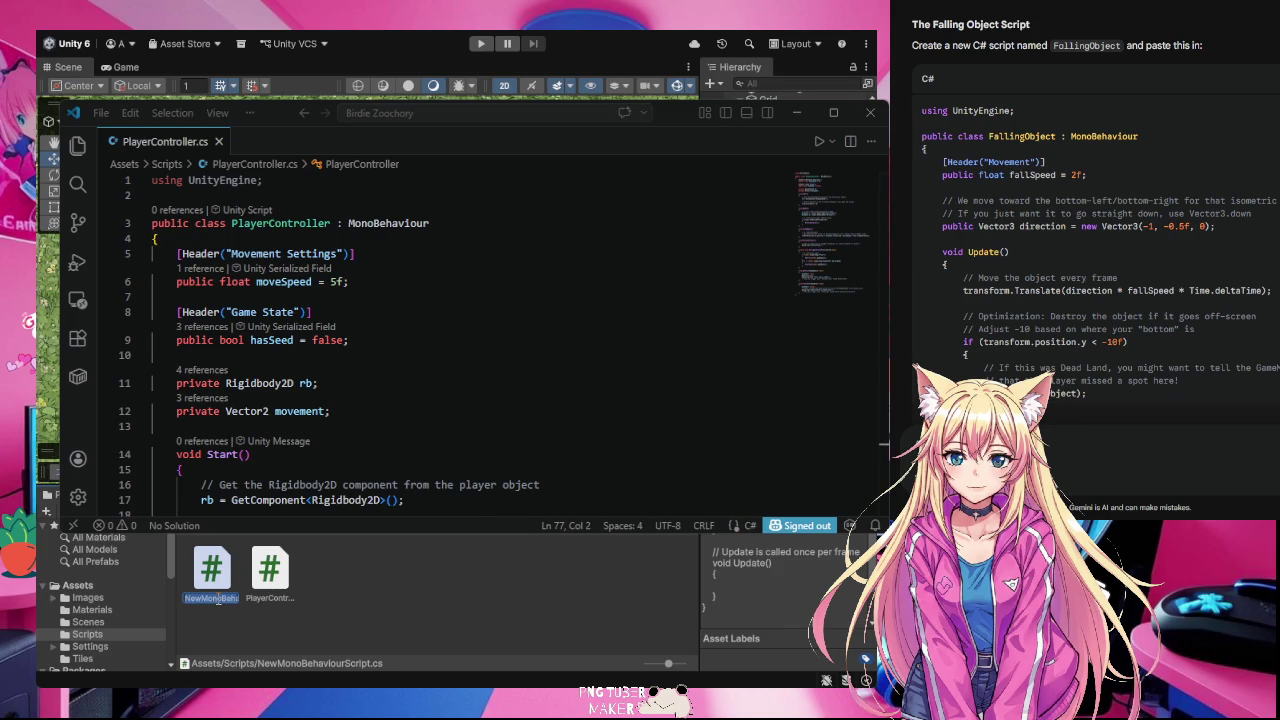
scroll(1090, 250, "up", 1)
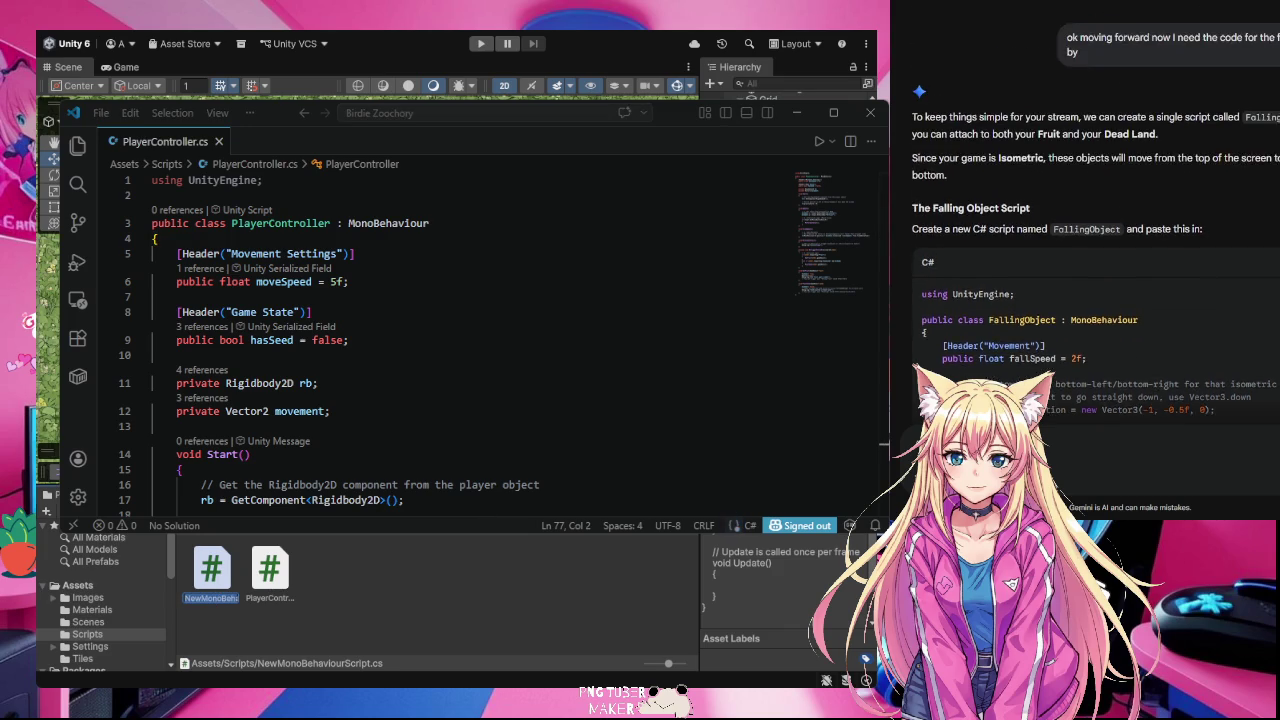
type("Falling")
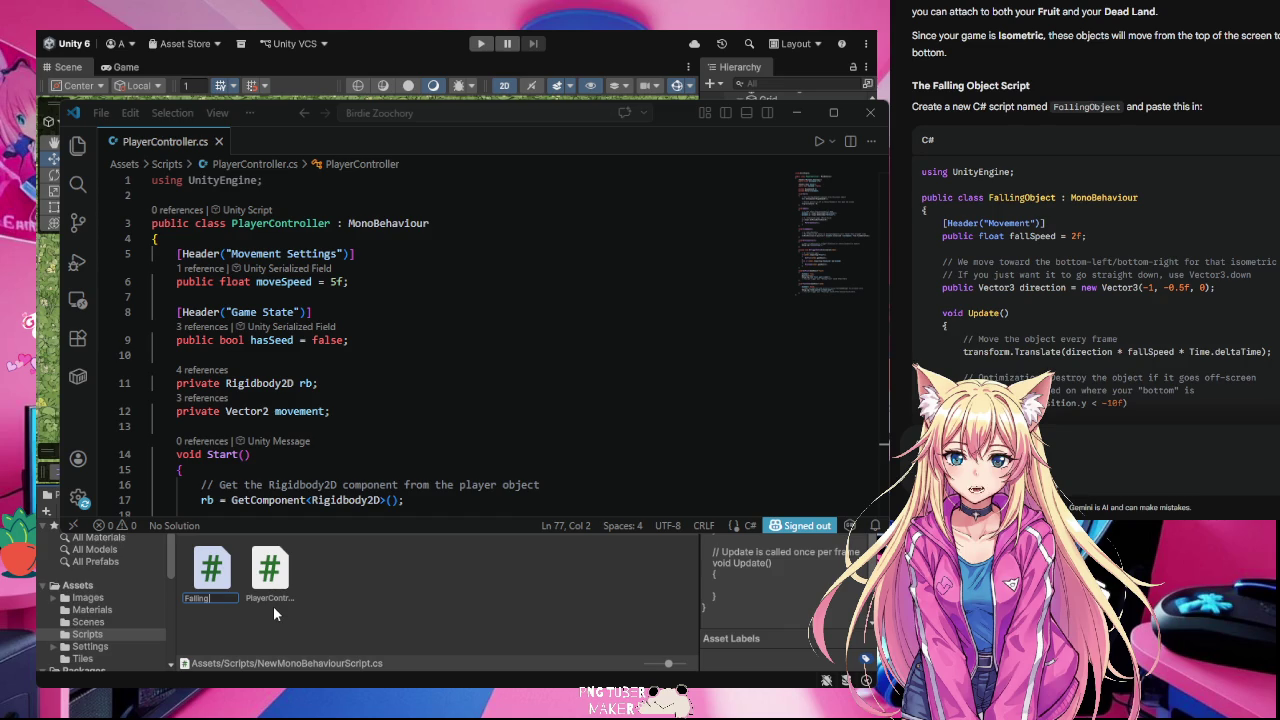
type("O")
type("bject")
key("Return")
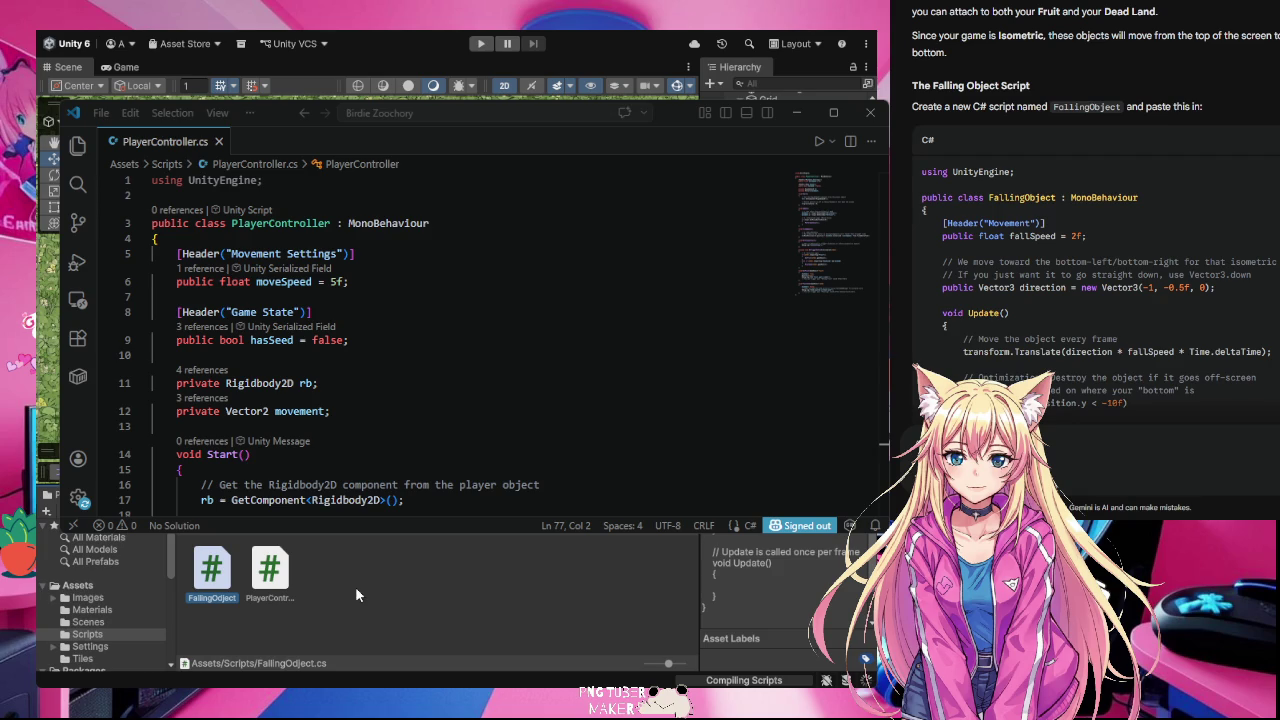
double_click(209, 577)
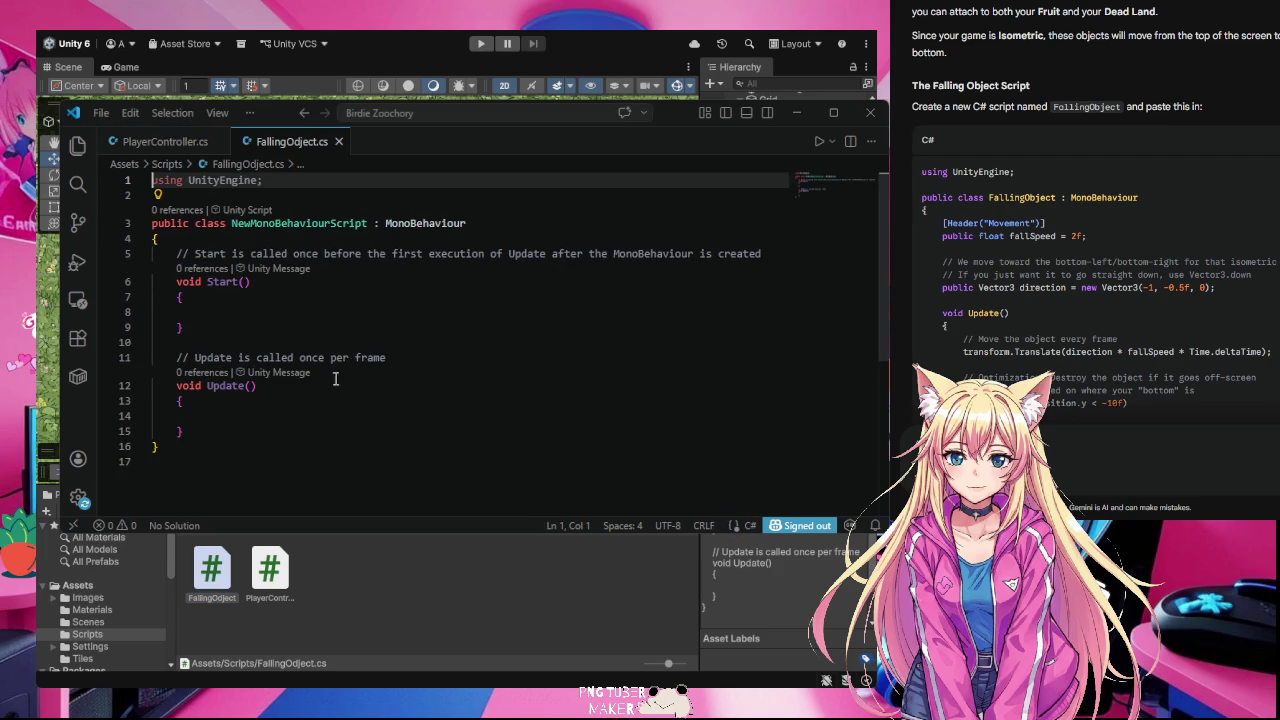
- Clear the default template code out of FallingObject.cs
left_click(290, 415)
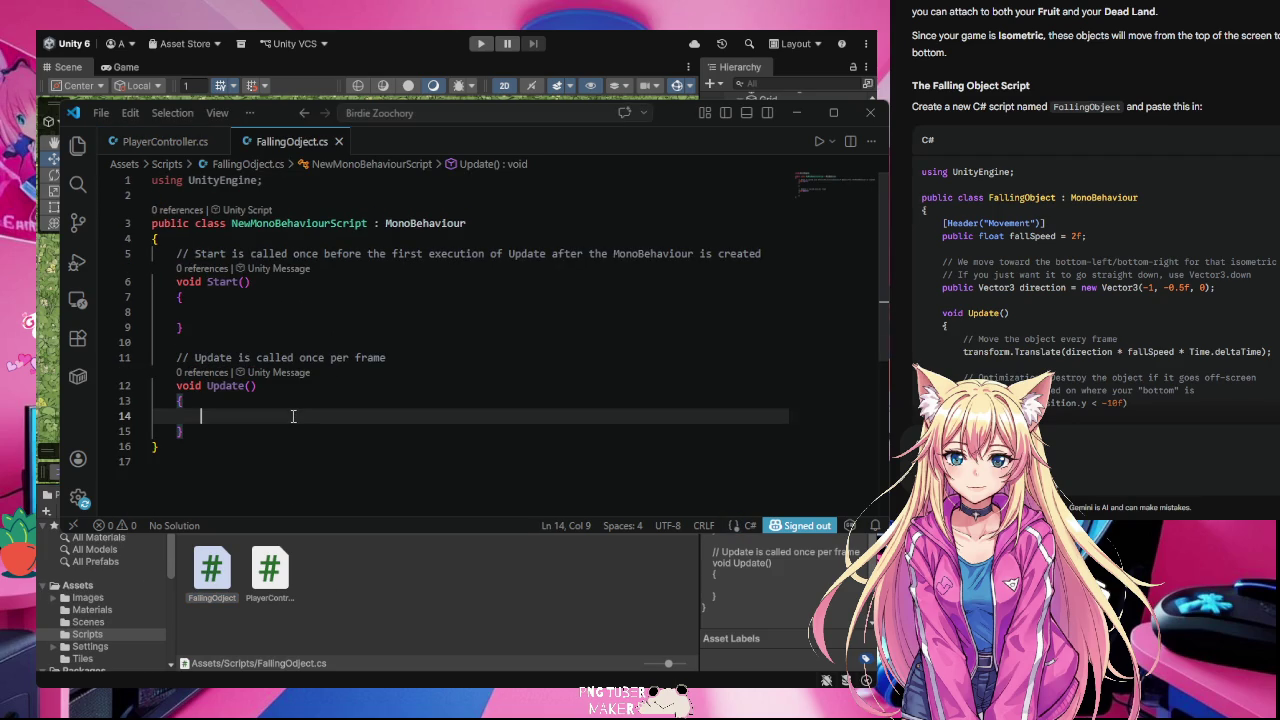
key("ctrl+a")
key("BackSpace")
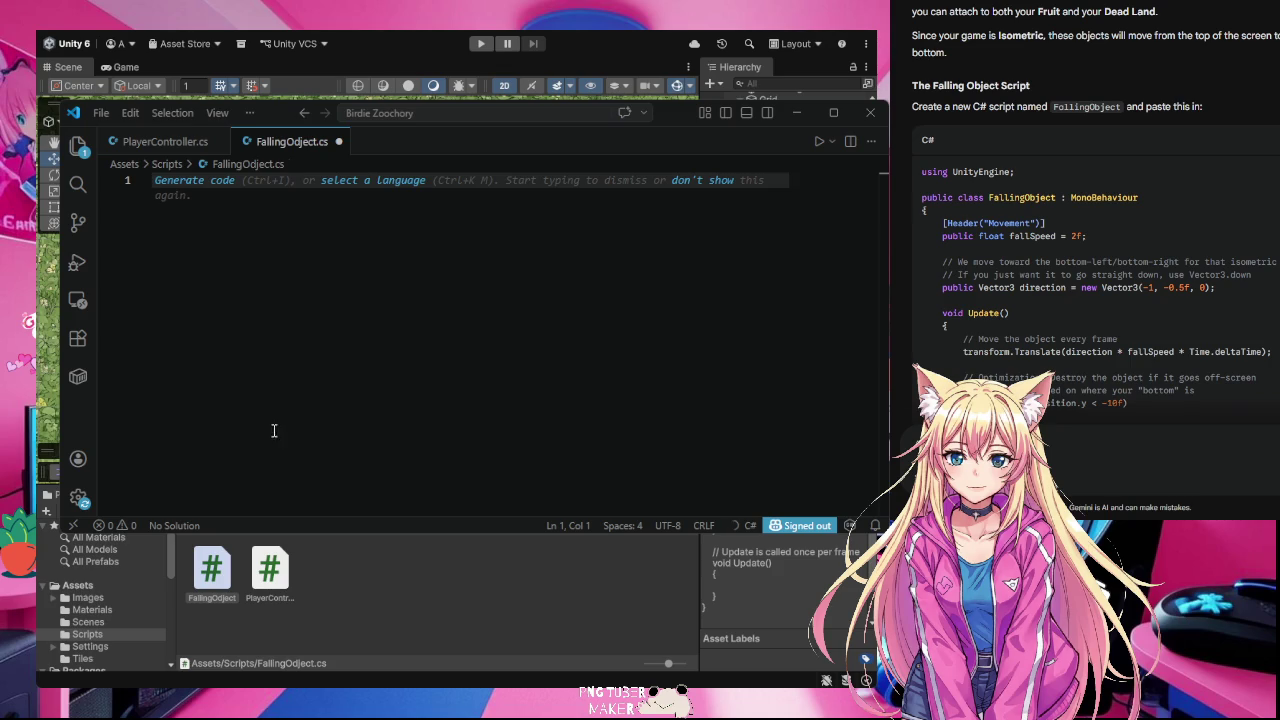
- Paste Gemini's falling-object script into the empty file, save it, and return to Unity
left_click(1000, 286)
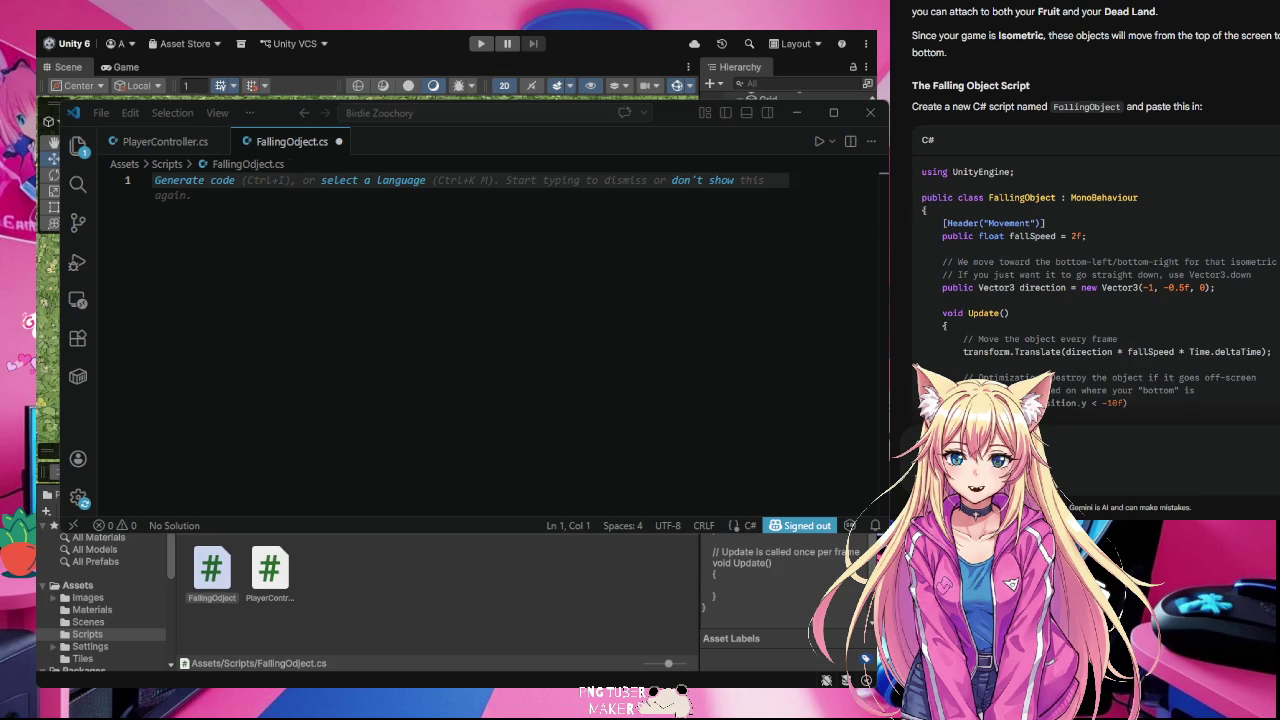
left_click(394, 278)
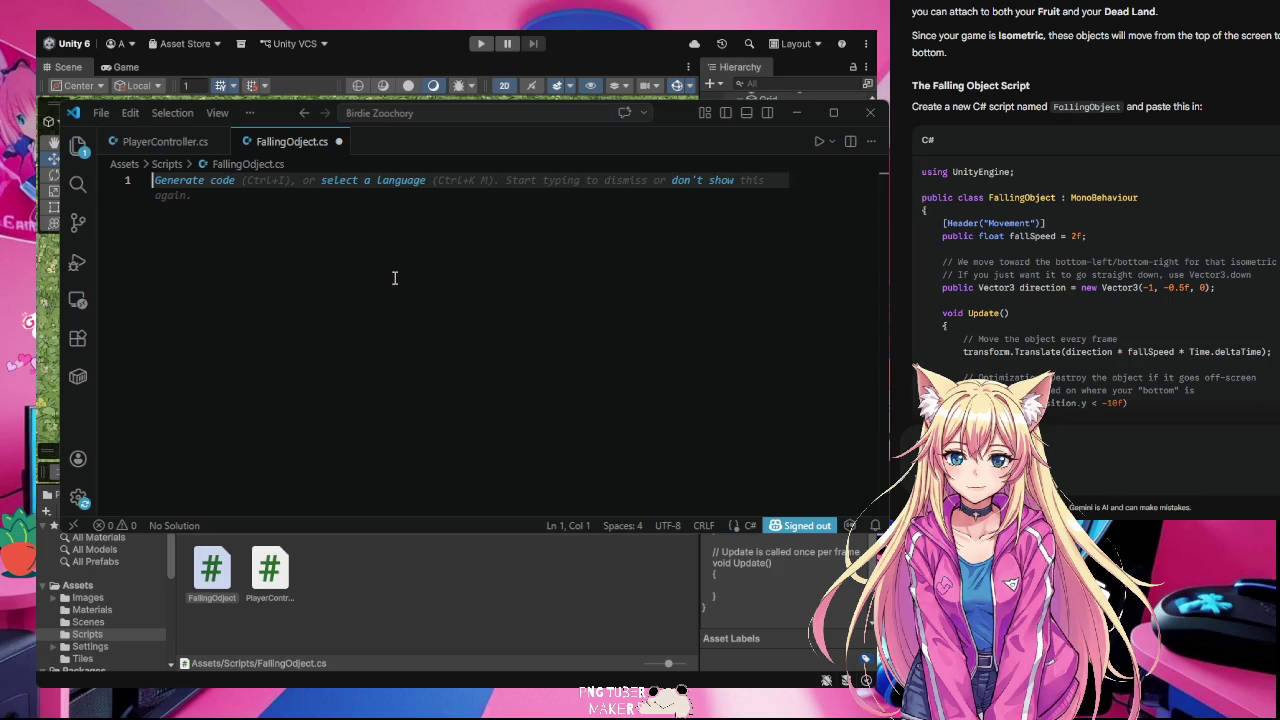
key("ctrl+v")
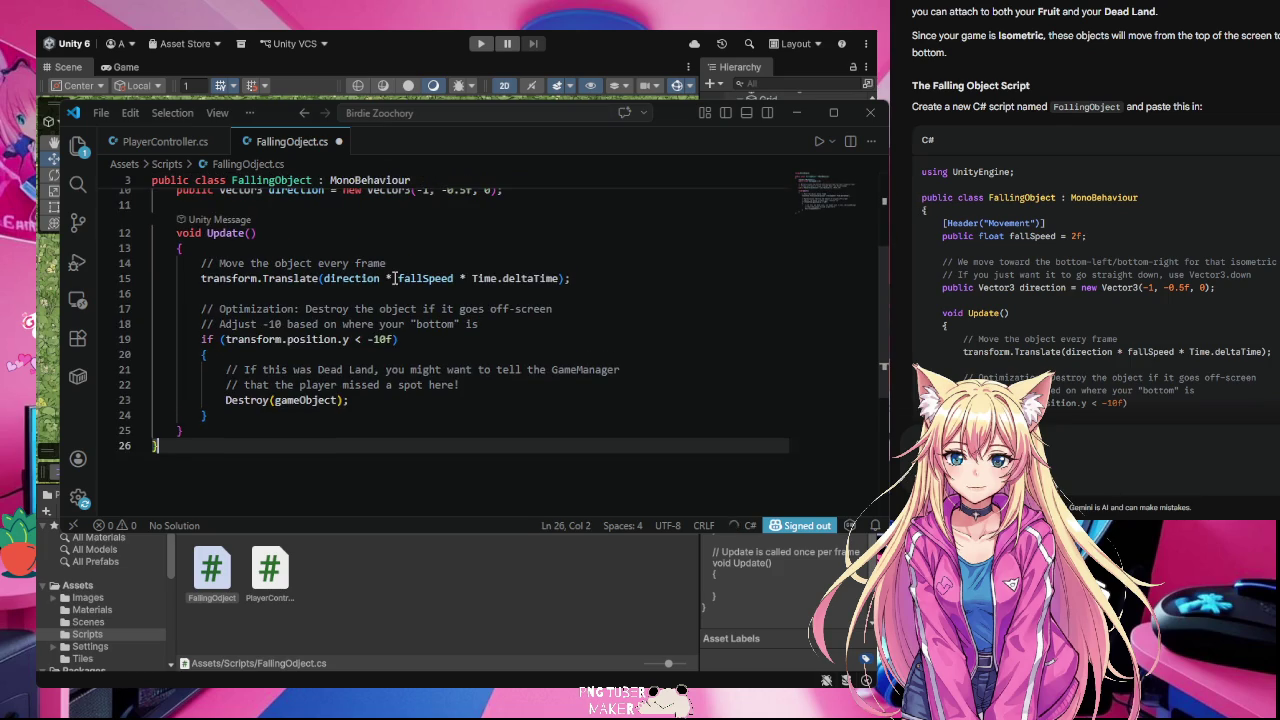
scroll(357, 409, "up", 3)
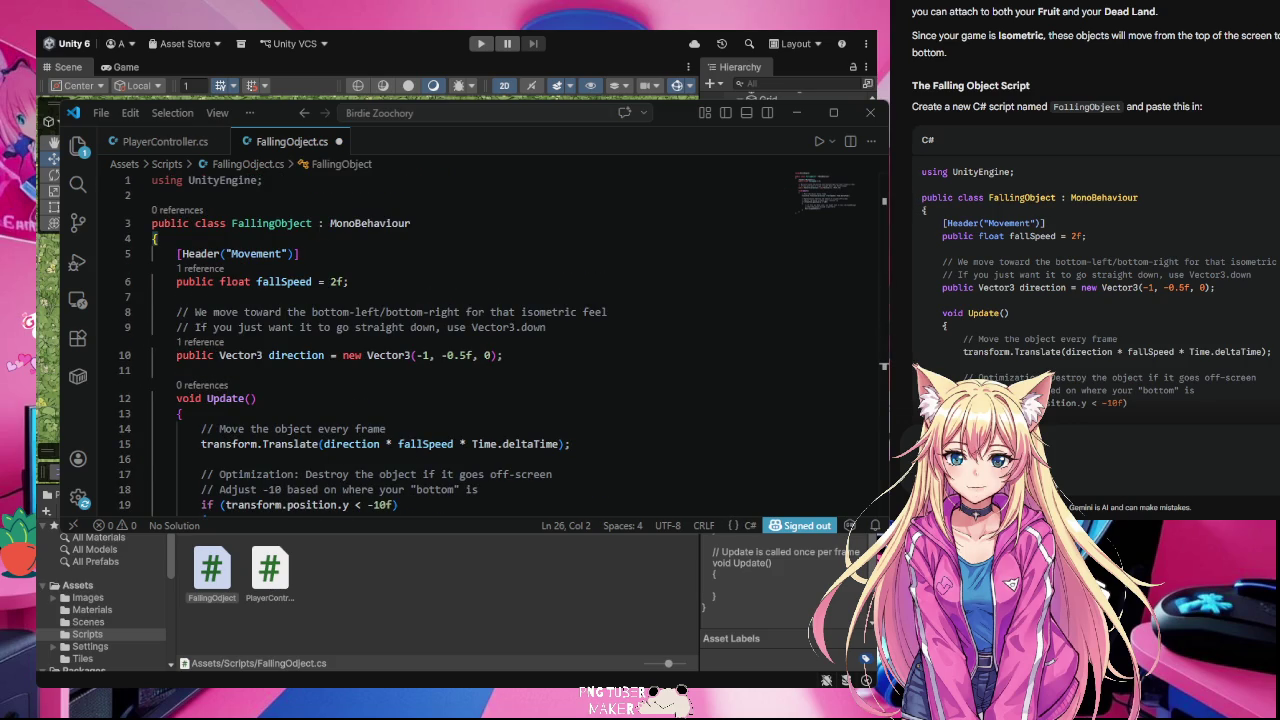
left_click(580, 262)
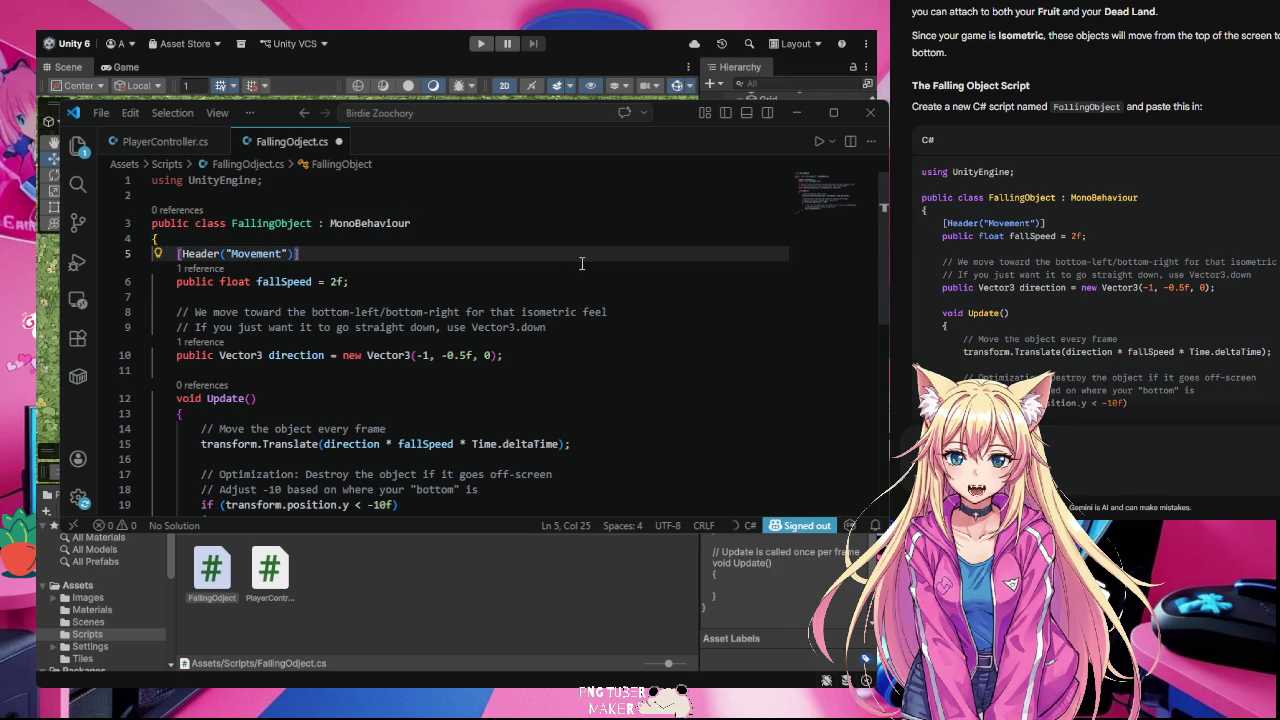
key("ctrl+s")
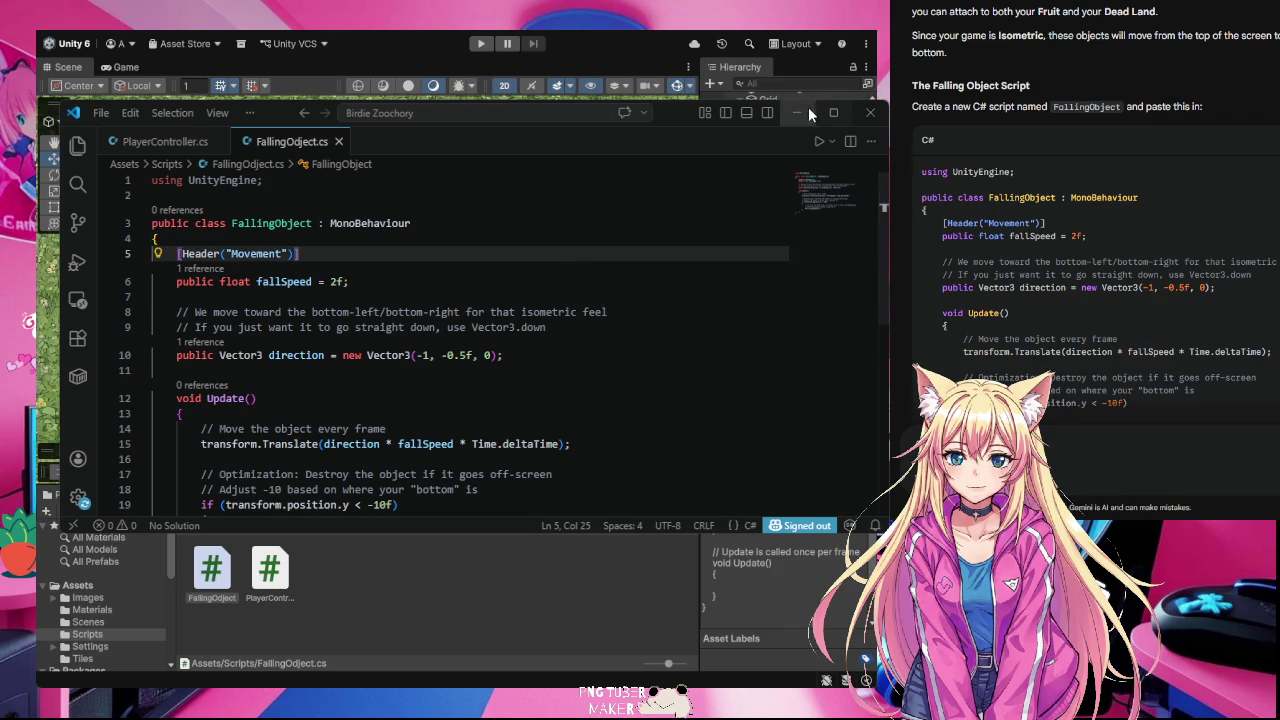
left_click(798, 110)
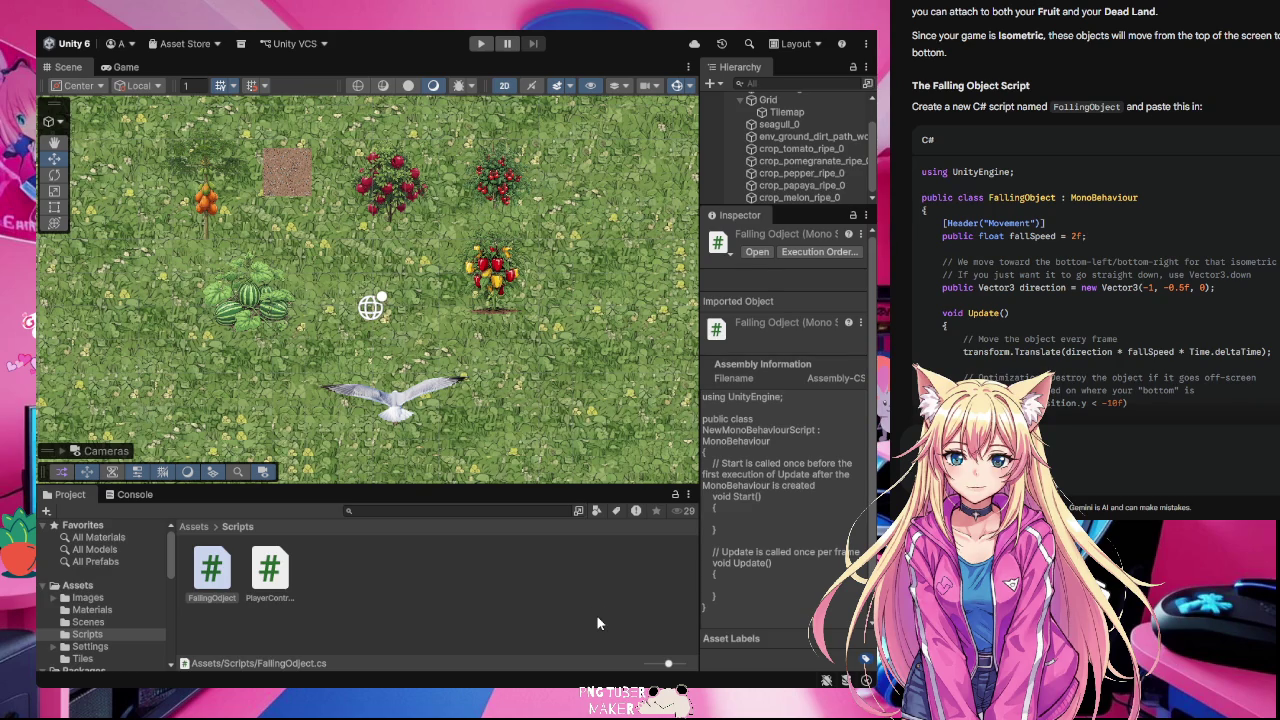
- Let FallingObject recompile with fallSpeed 2 and direction (-1, -0.5, 0), then select the ripe pepper crop
scroll(597, 623, "down", 1)
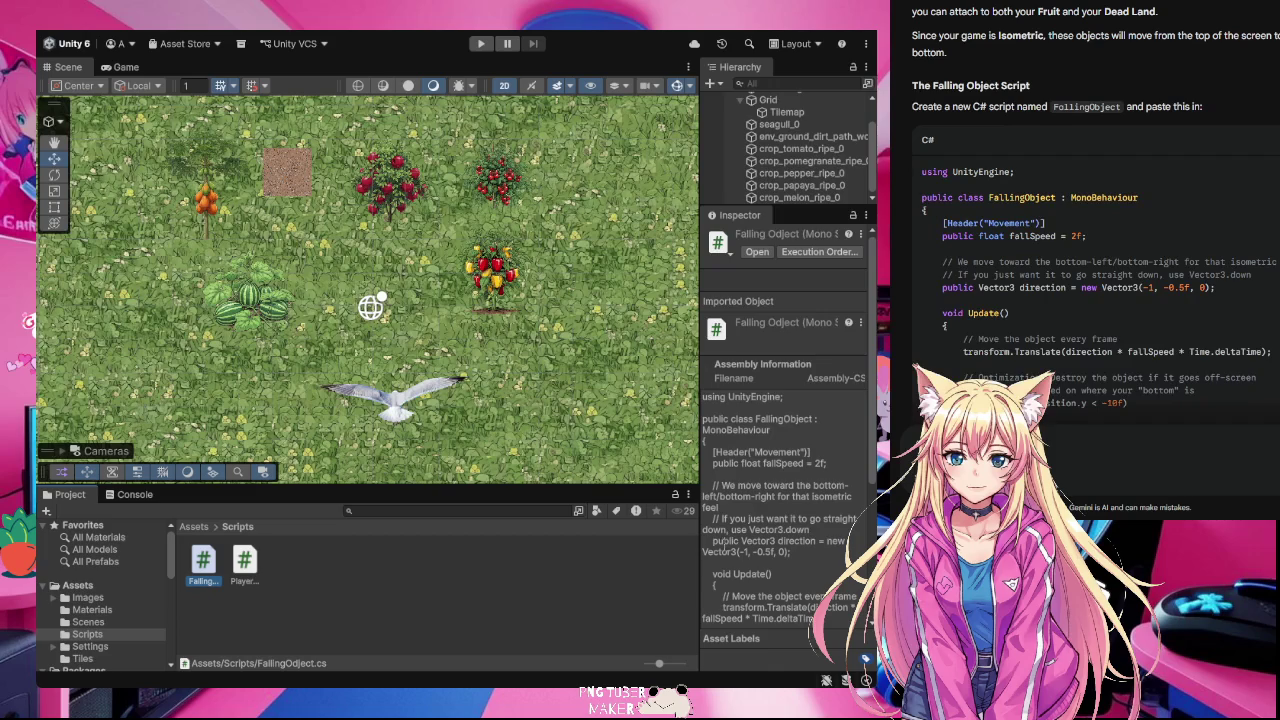
left_click(510, 262)
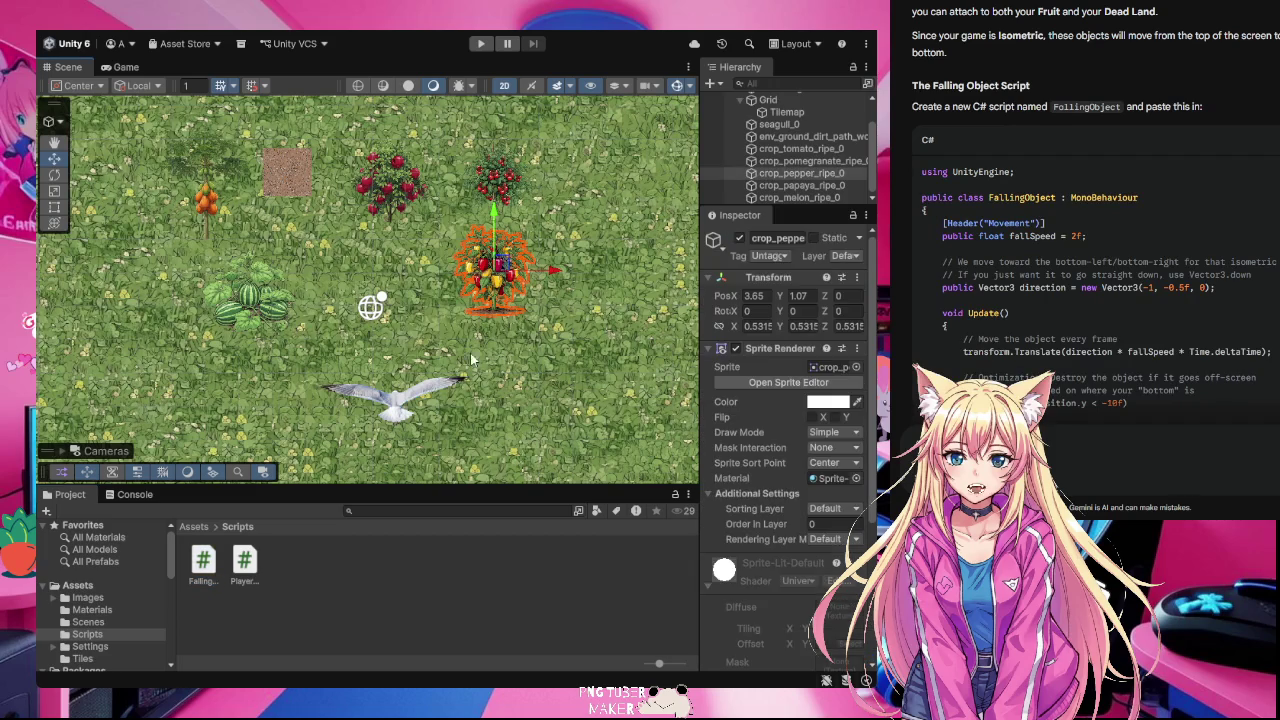
- Inspect the FallingObject script asset, then widen and lengthen the Hierarchy panel to show the whole tree
left_click(349, 567)
left_click(203, 561)
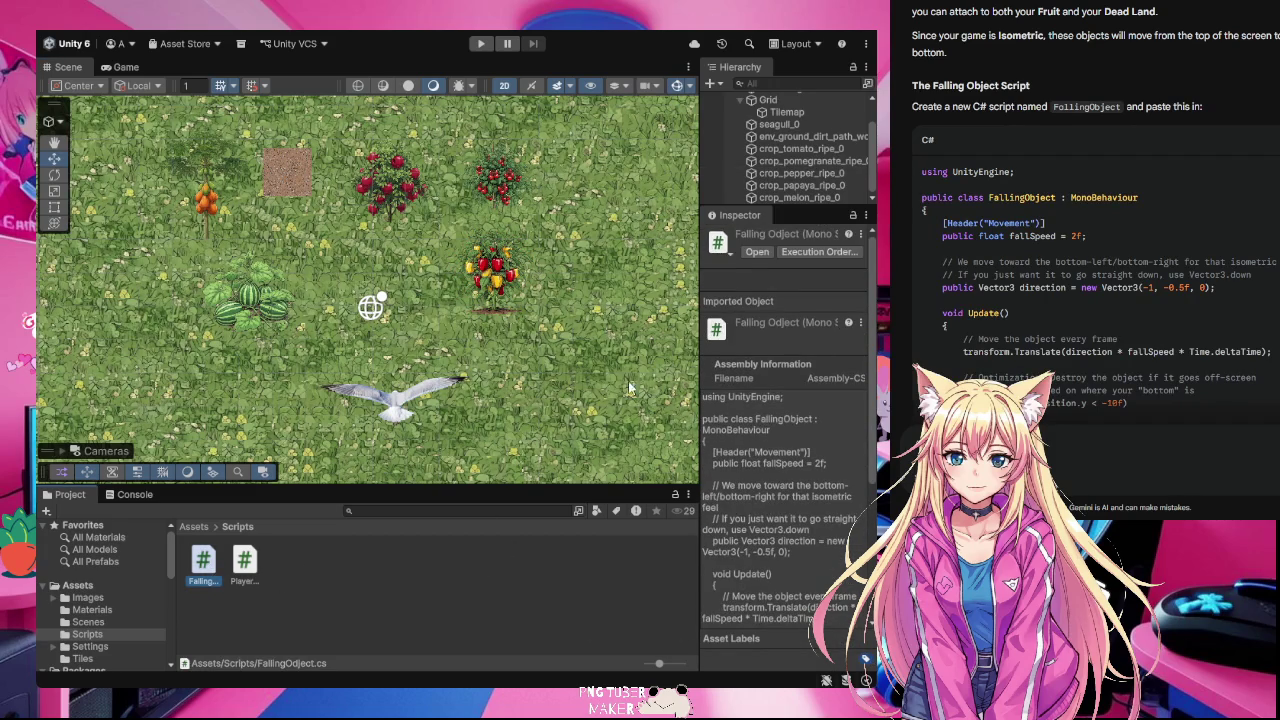
left_click(485, 266)
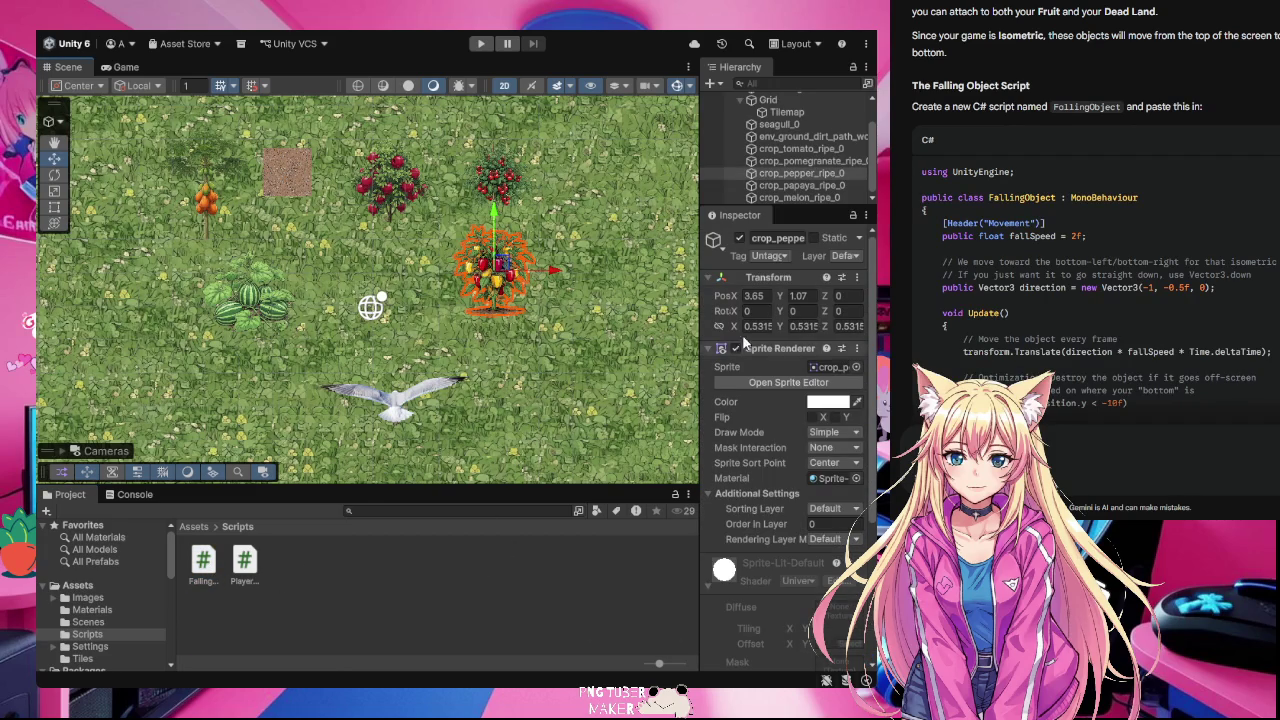
left_click_drag(697, 193, 611, 193)
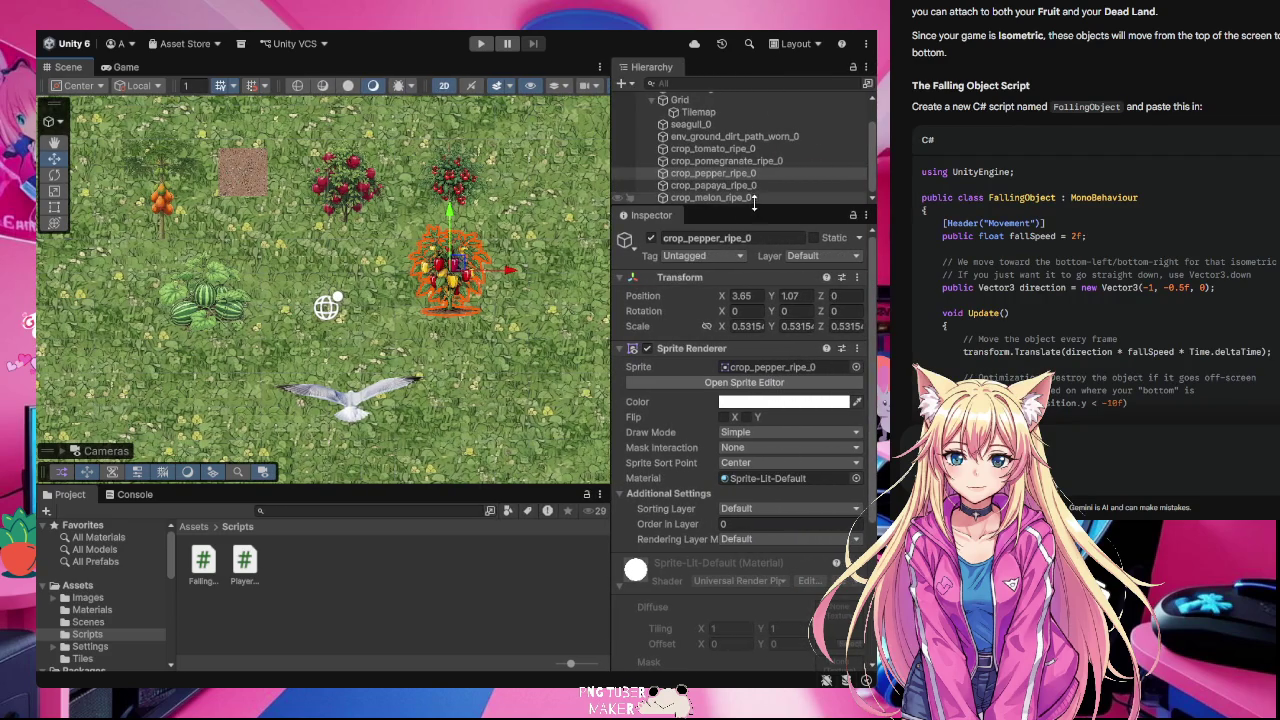
left_click_drag(755, 207, 753, 294)
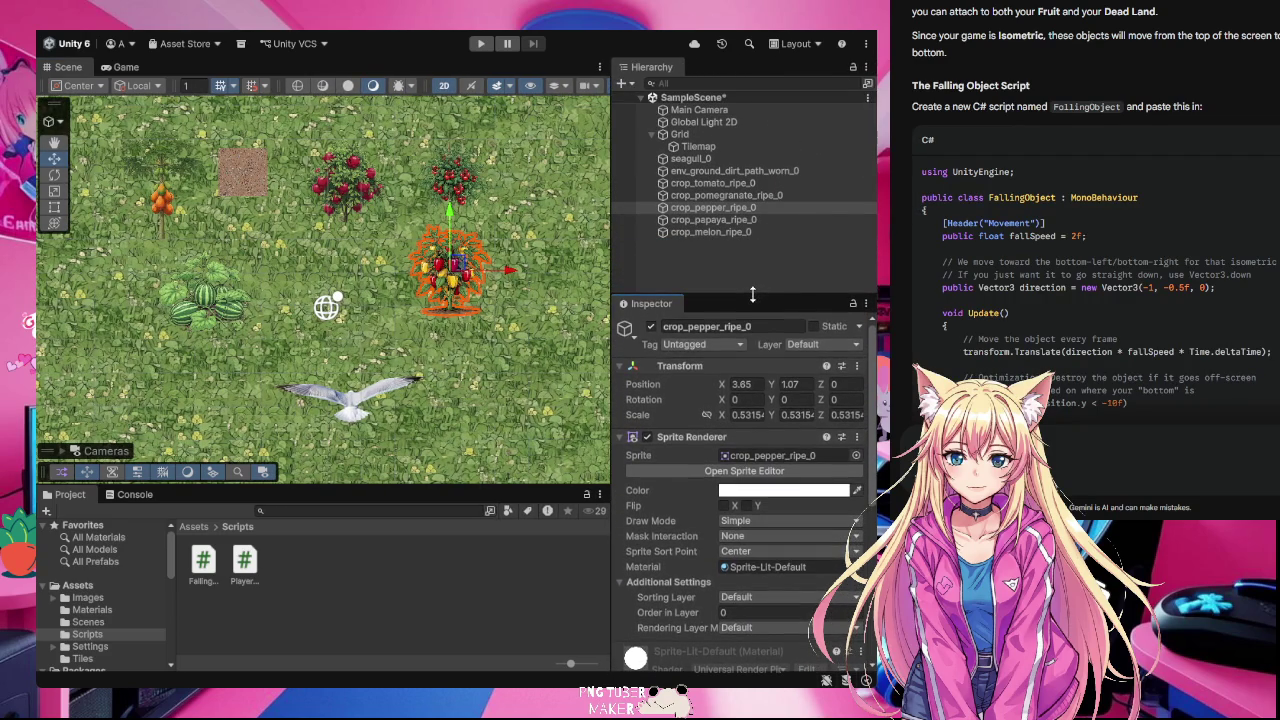
- Attach the FallingObject script to env_ground_dirt_path_worn_0
left_click(715, 162)
left_click(721, 171)
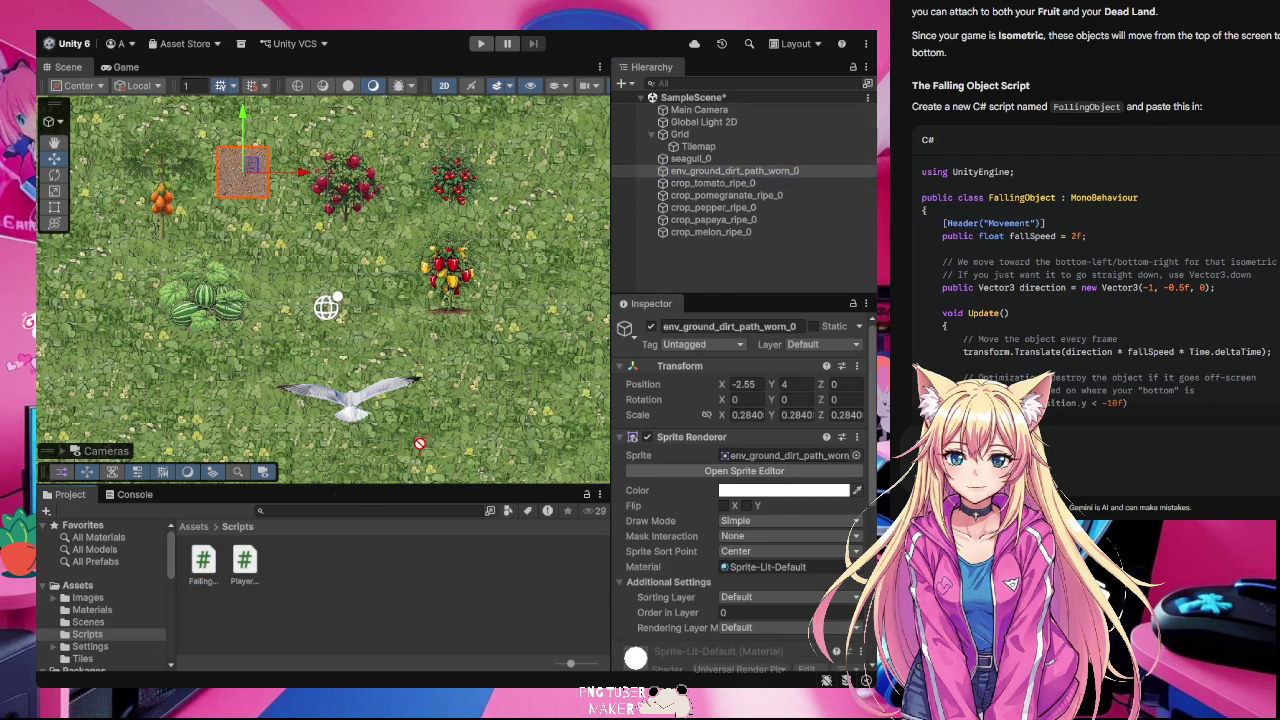
left_click_drag(754, 163, 753, 170)
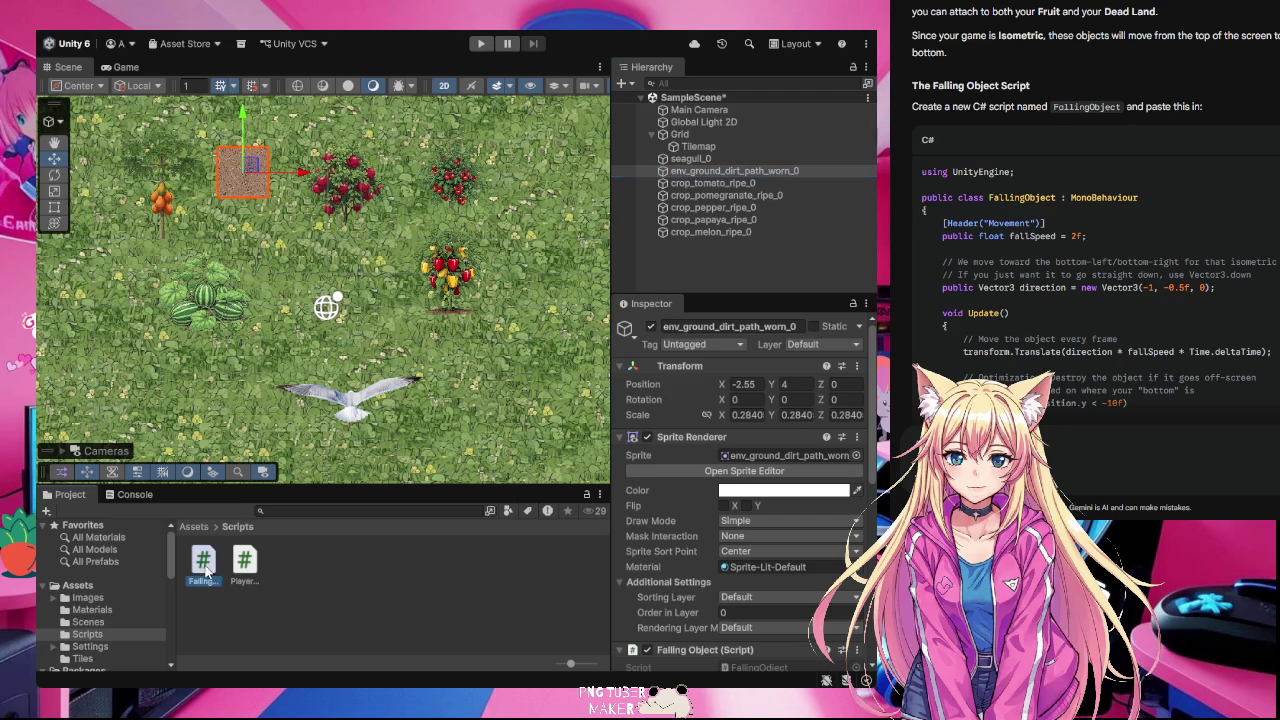
- Delete the stray FallingObject game object and reselect env_ground_dirt_path_worn_0
left_click(753, 181)
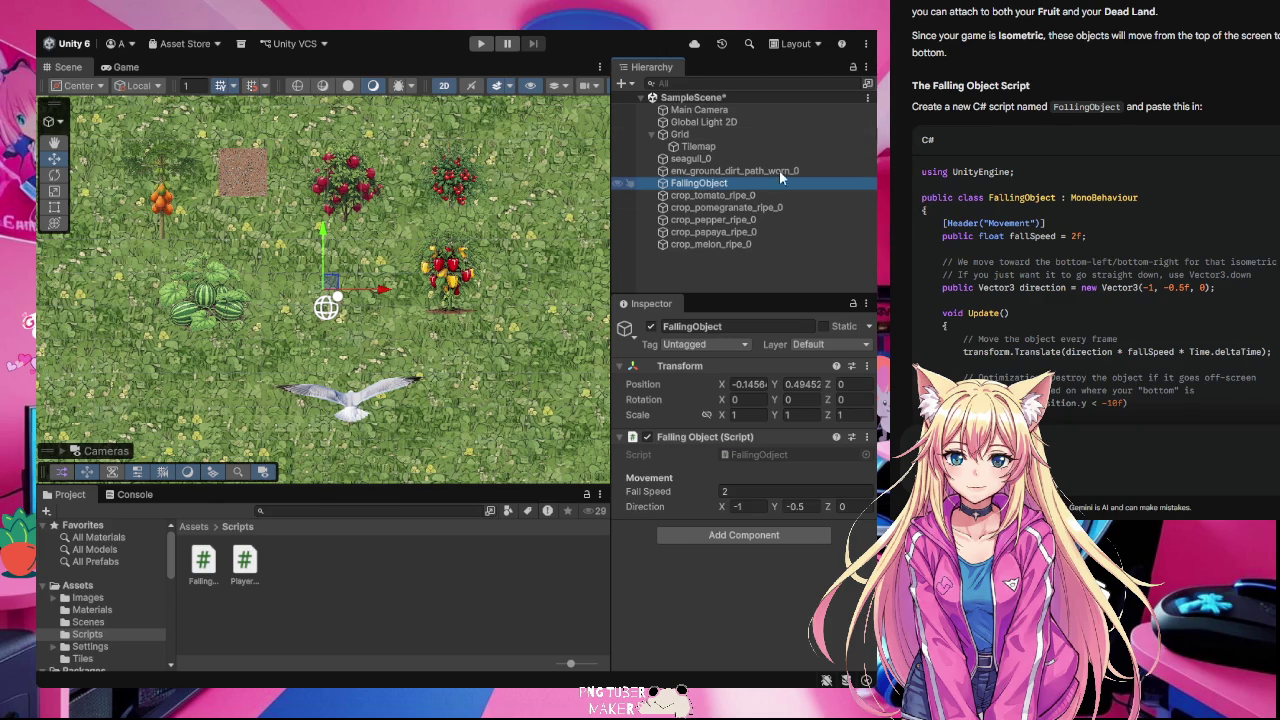
key("Delete")
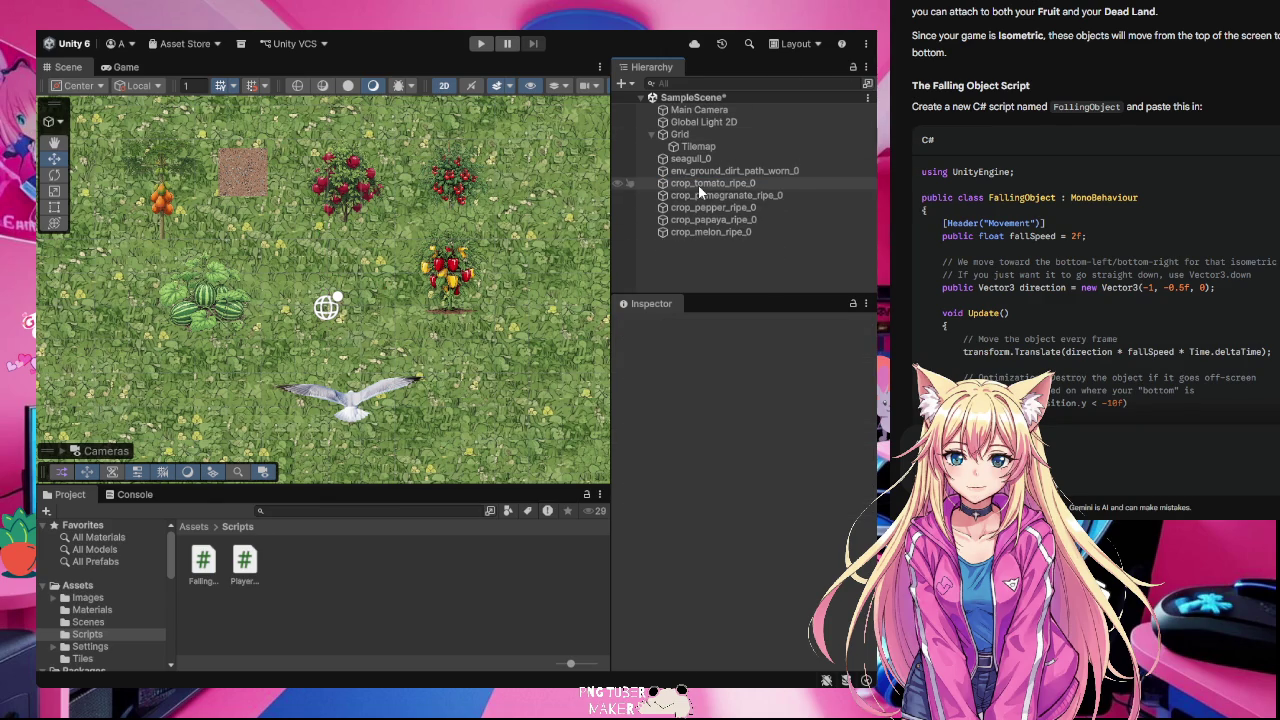
left_click(701, 170)
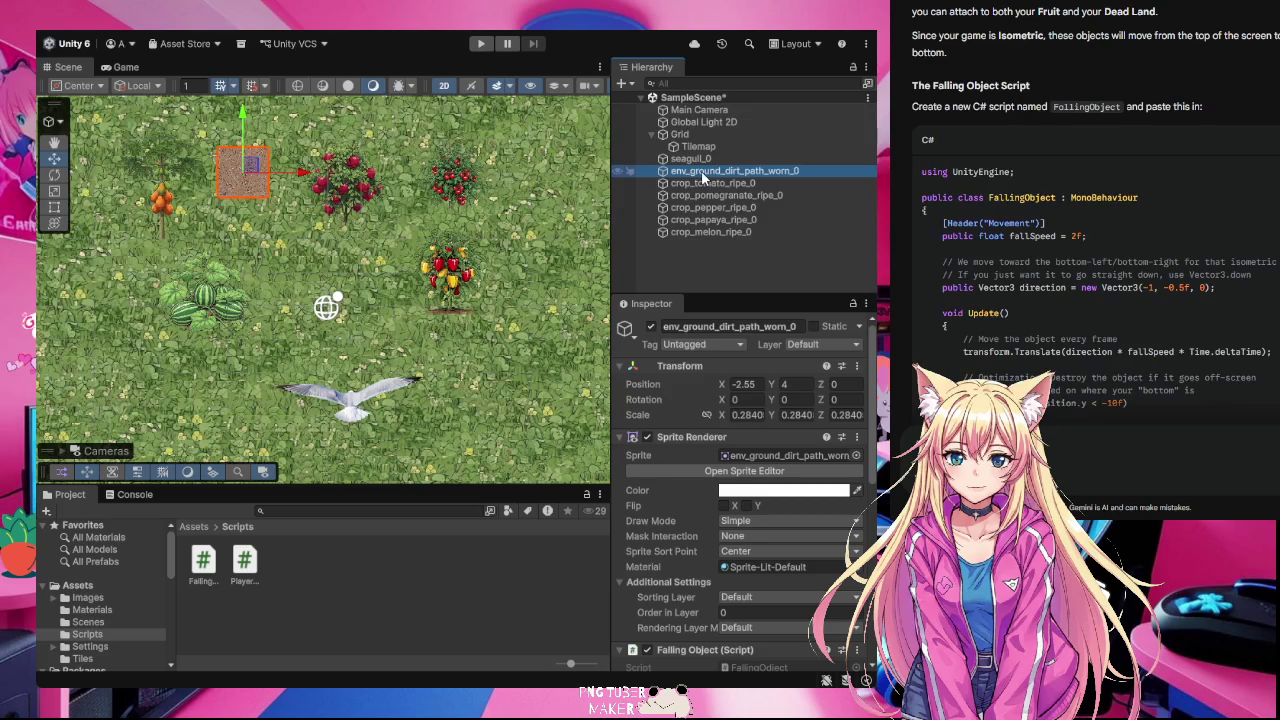
- Attach the FallingObject script to crop_tomato_ripe_0
left_click(705, 183)
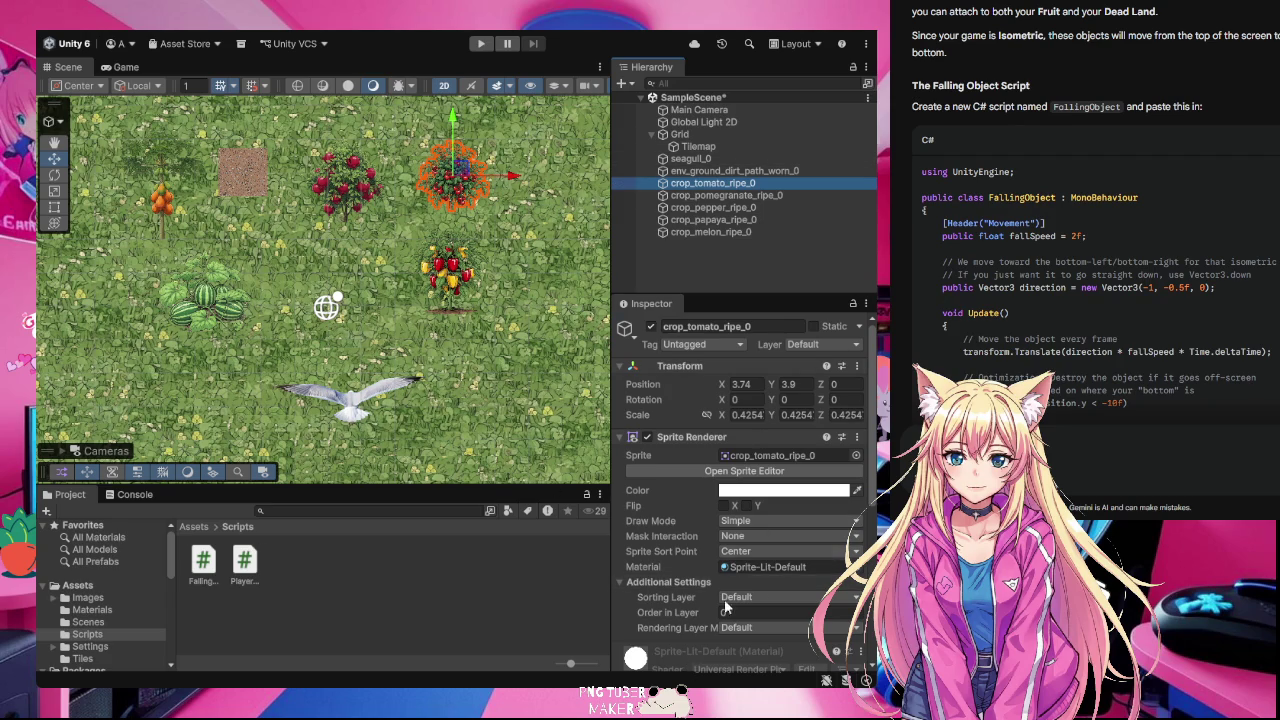
scroll(755, 543, "down", 2)
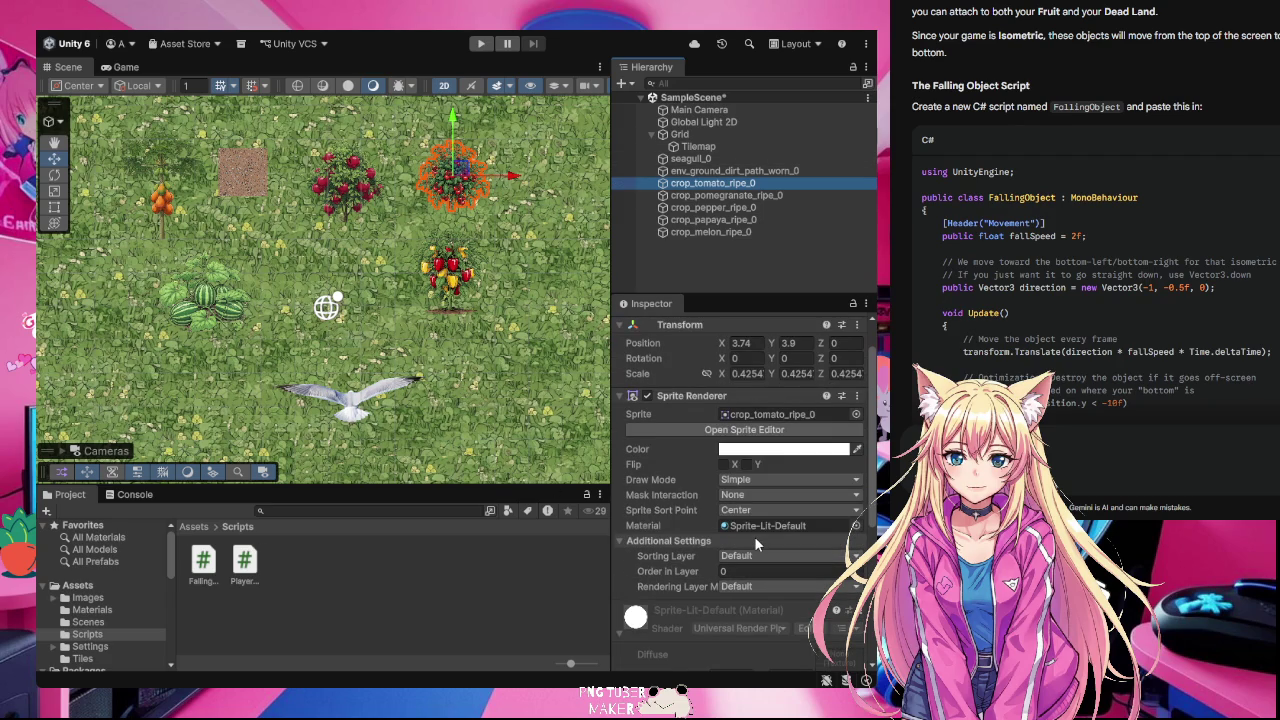
scroll(754, 536, "up", 2)
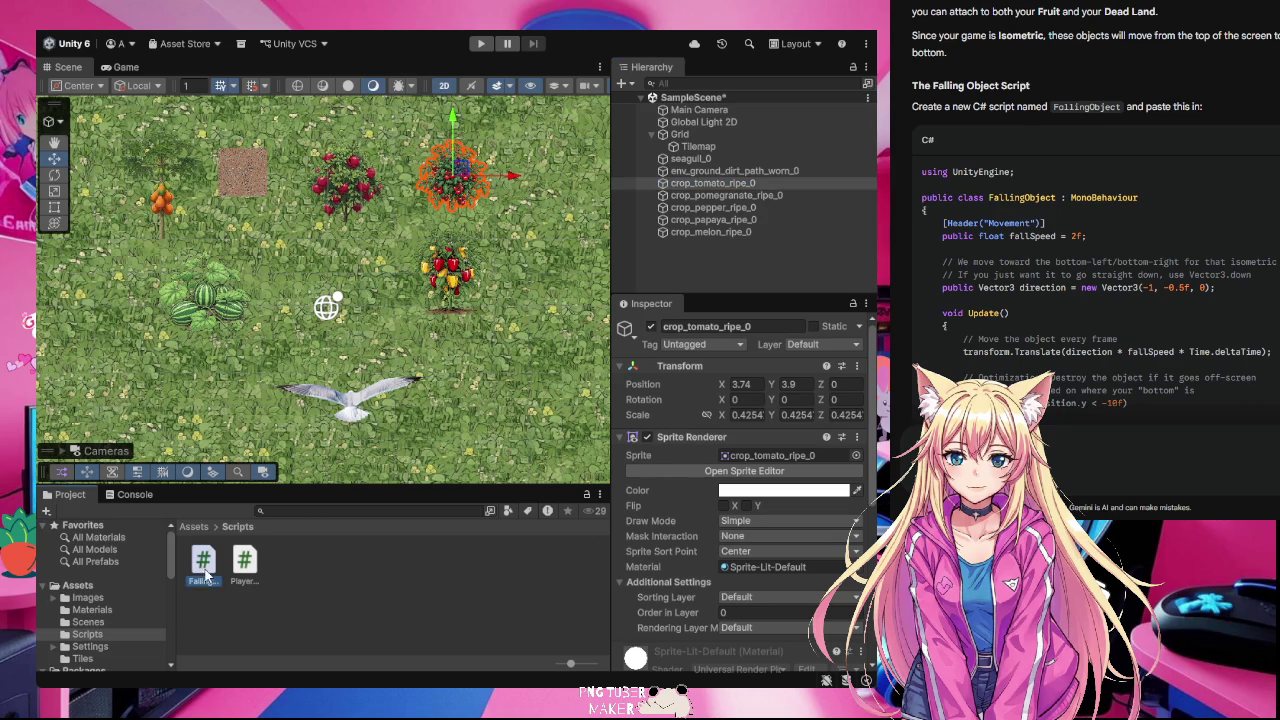
left_click_drag(750, 197, 750, 185)
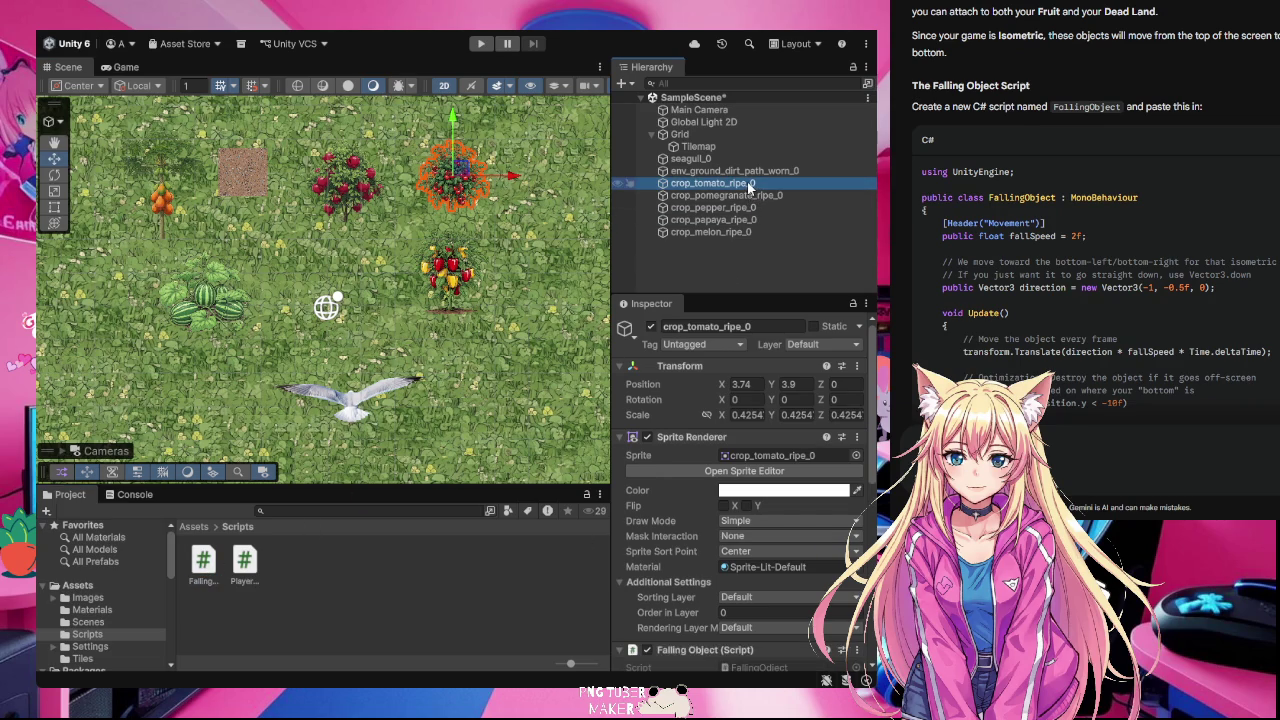
scroll(753, 427, "down", 5)
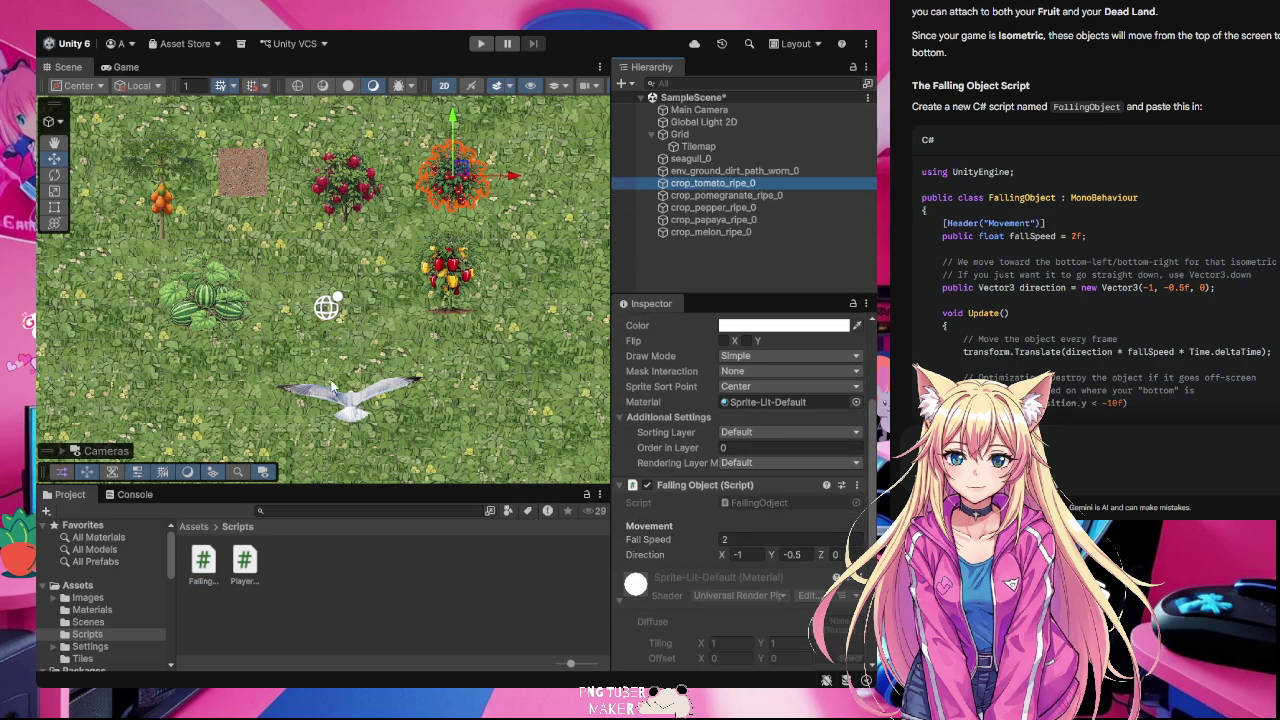
- Attach the FallingObject script to crop_pomegranate_ripe_0 and crop_pepper_ripe_0, each getting Fall Speed 2
left_click(808, 193)
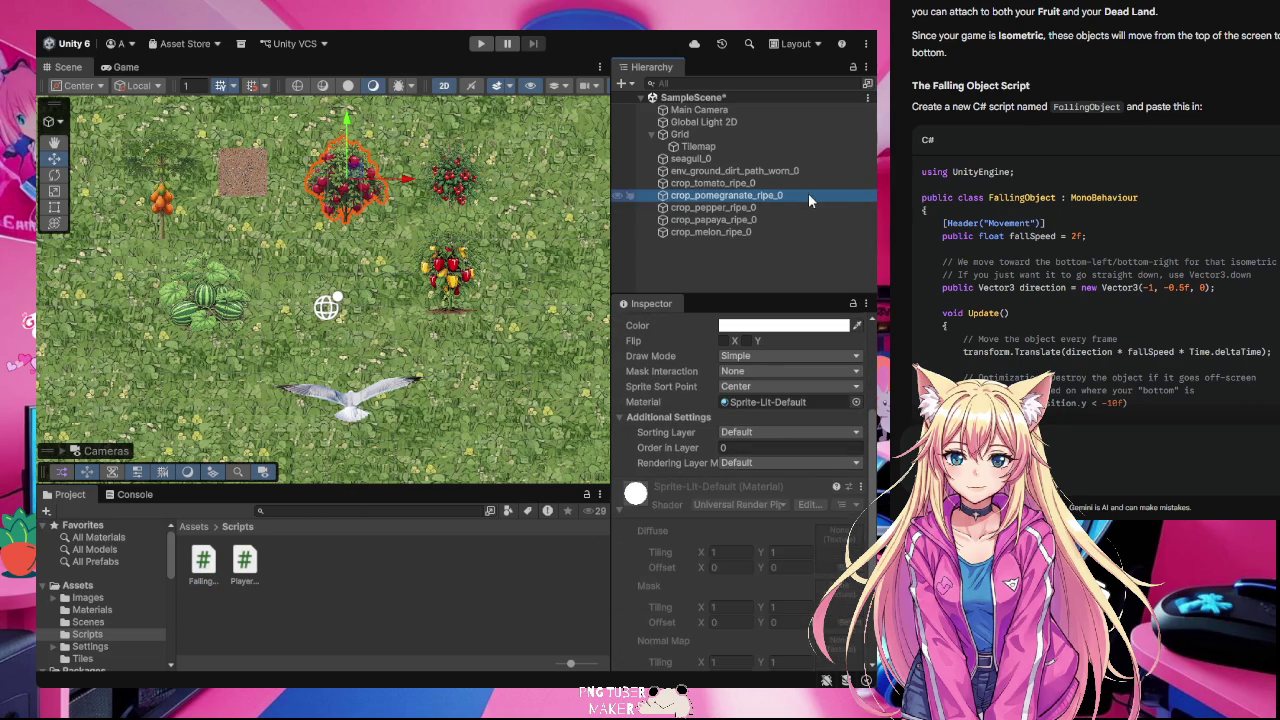
scroll(621, 381, "up", 2)
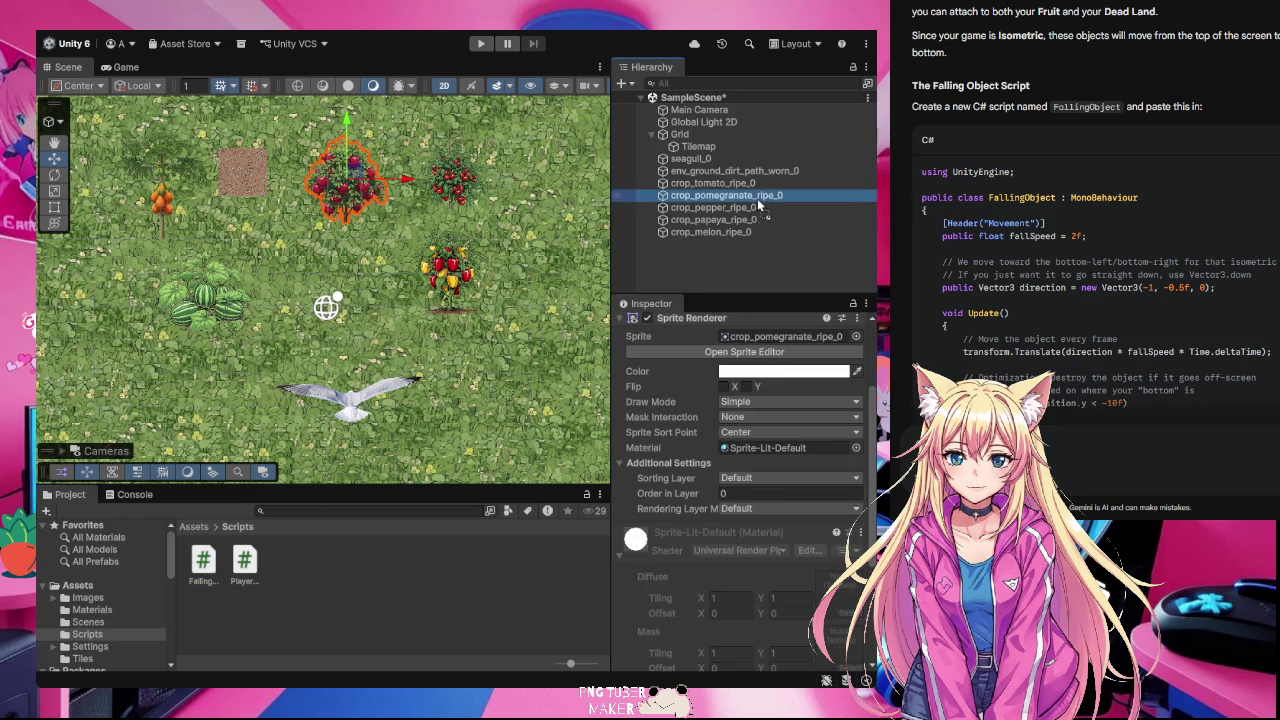
left_click(759, 198)
left_click_drag(759, 198, 759, 198)
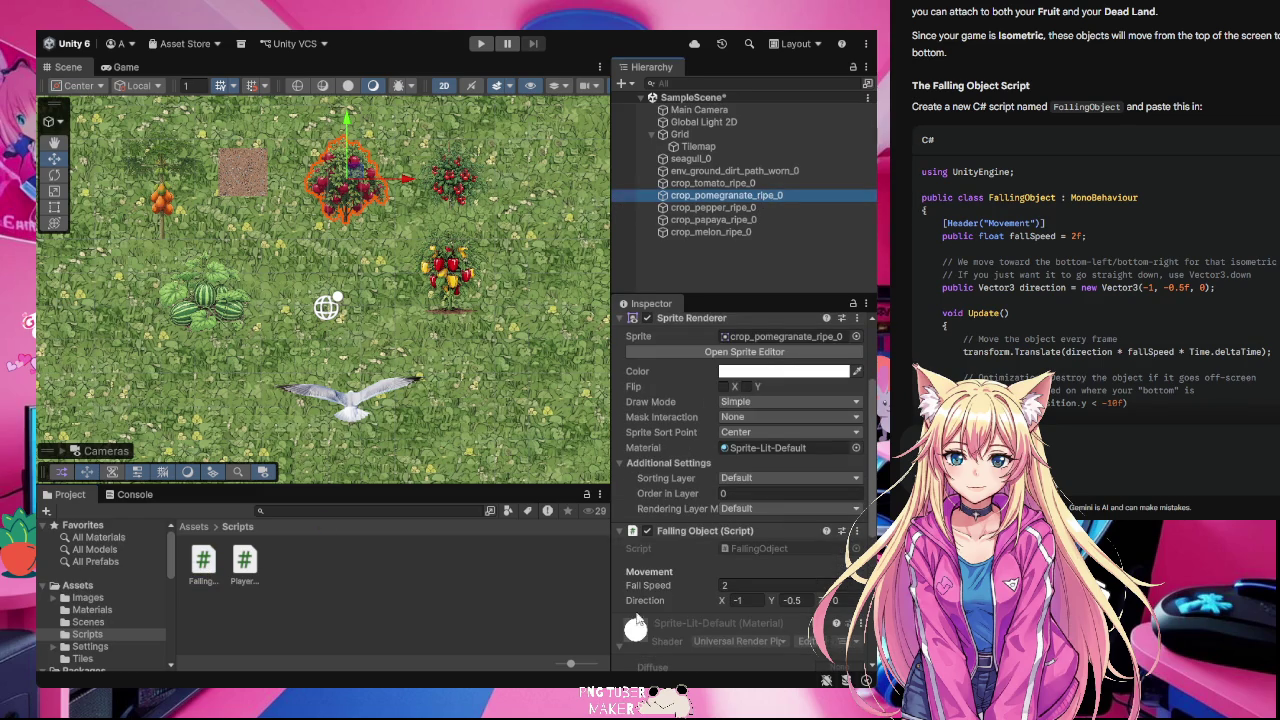
left_click(770, 208)
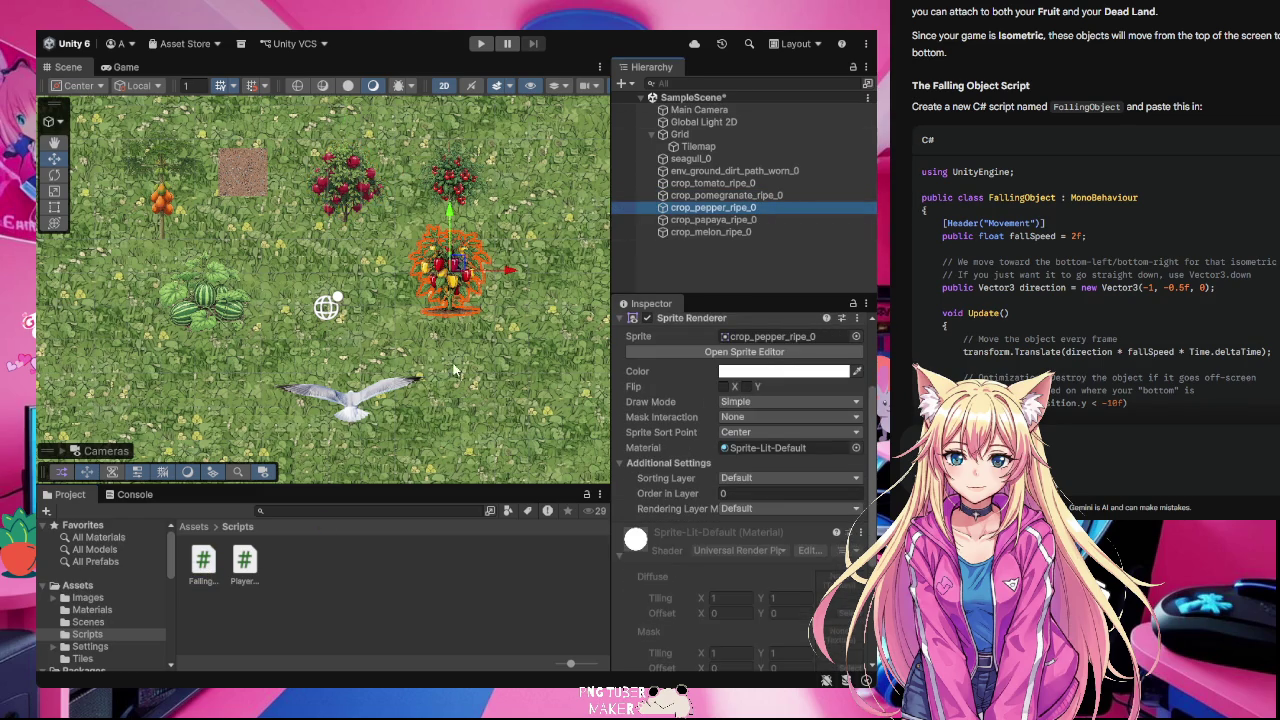
mouse_move(205, 563)
left_mouse_down()
mouse_move(576, 323)
mouse_move(721, 207)
left_mouse_up()
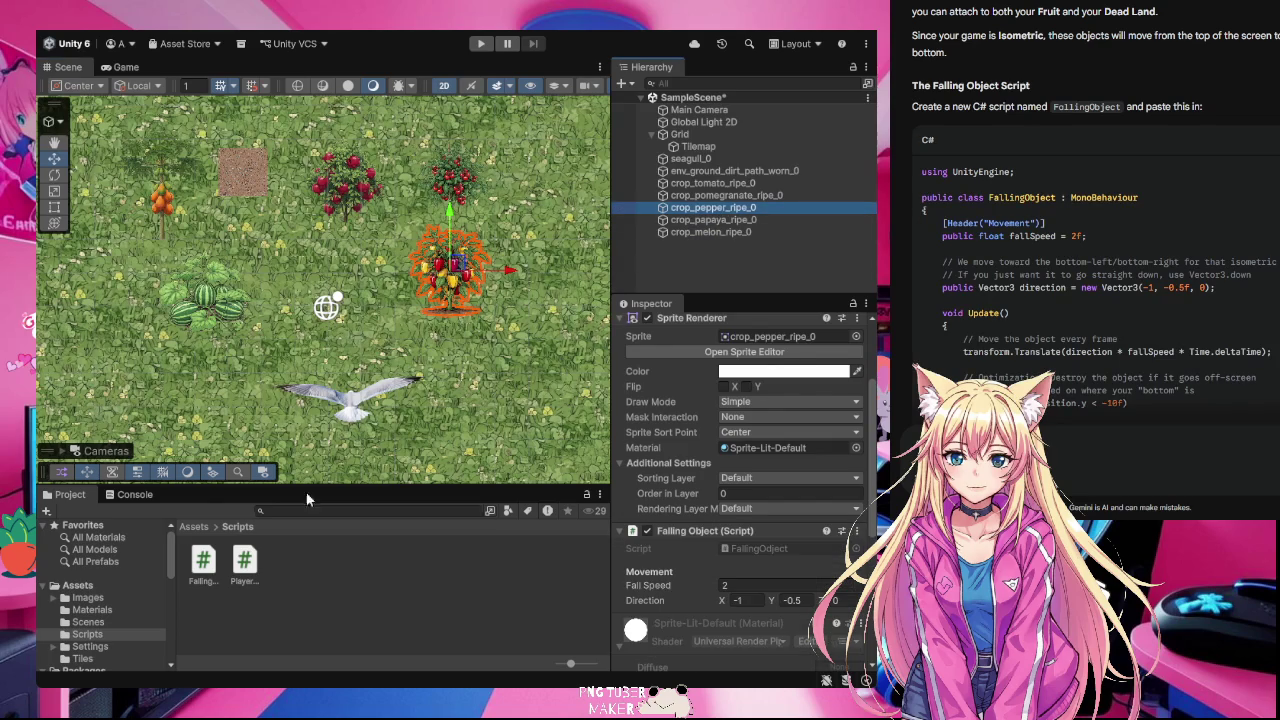
scroll(755, 530, "down", 3)
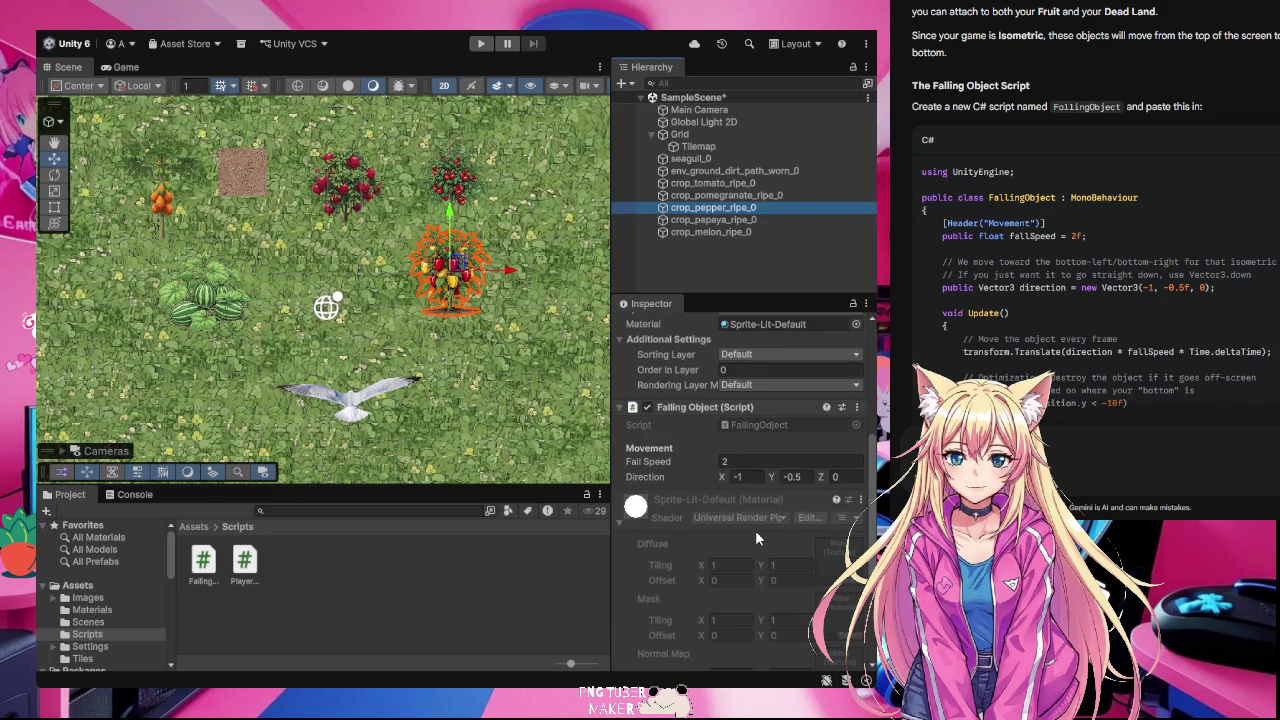
scroll(755, 530, "up", 3)
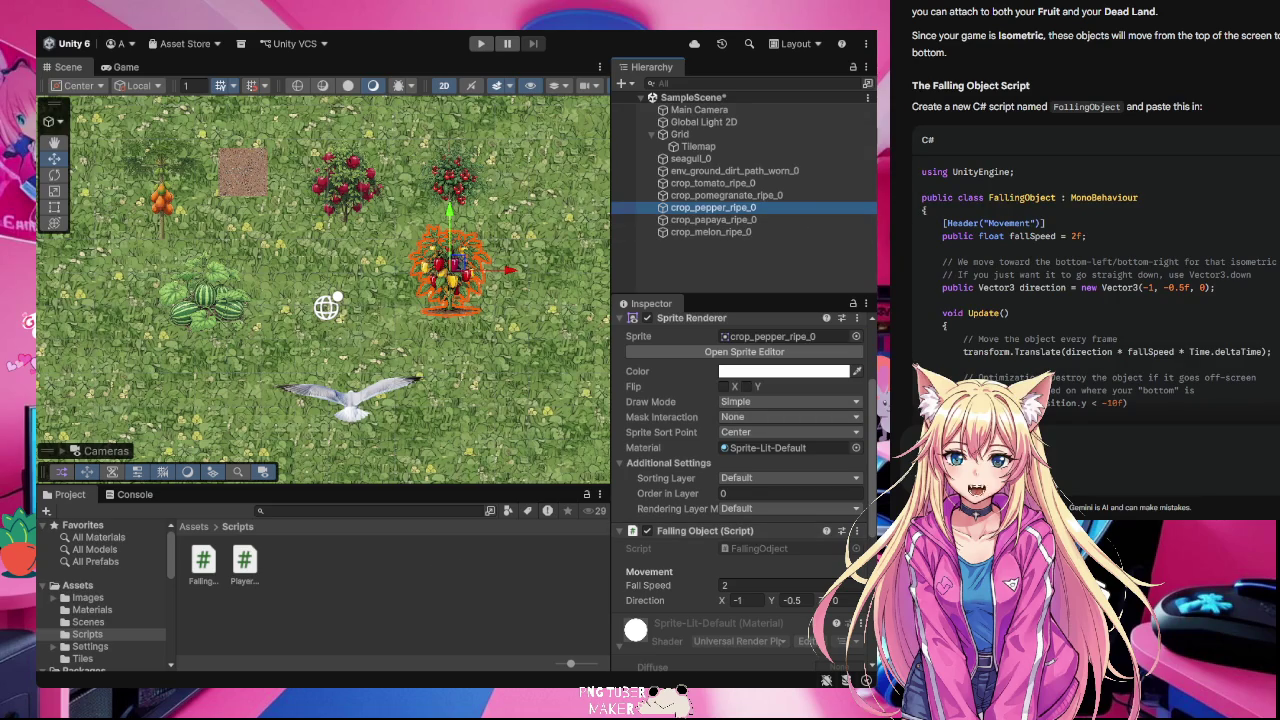
- Select crop_papaya_ripe_0 and check its components
left_click(722, 224)
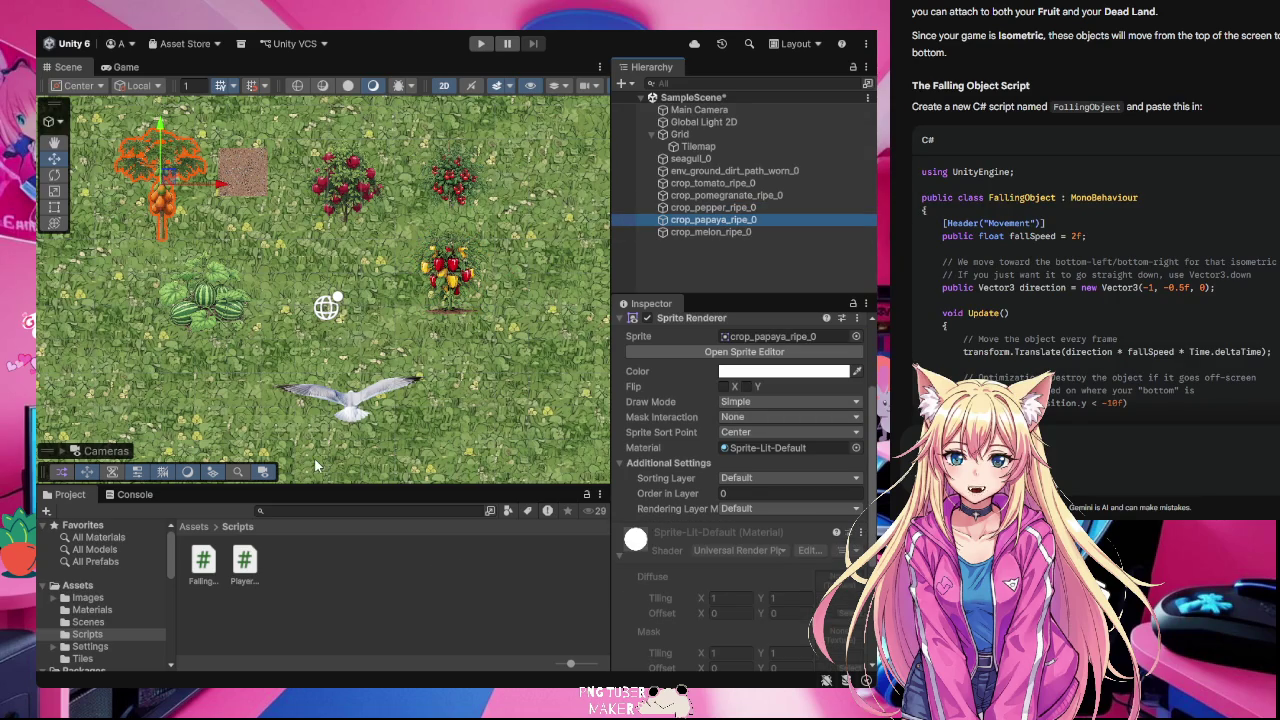
scroll(843, 497, "down", 3)
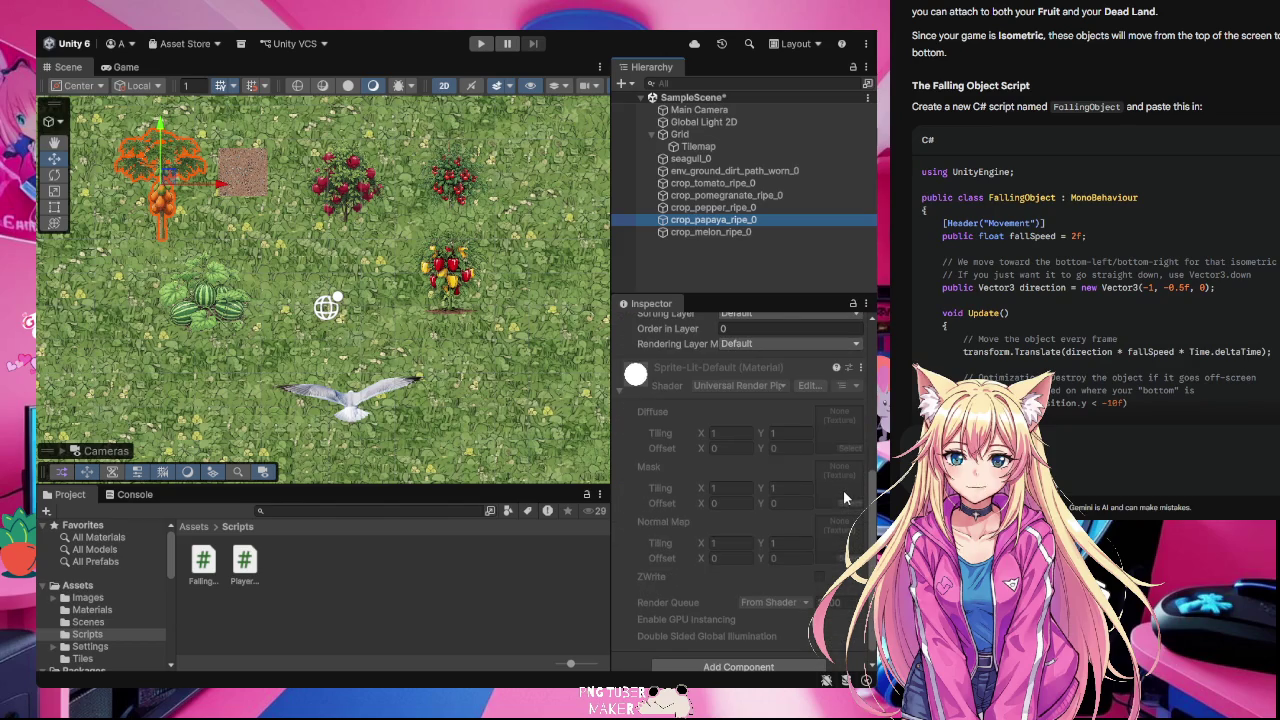
scroll(843, 490, "up", 3)
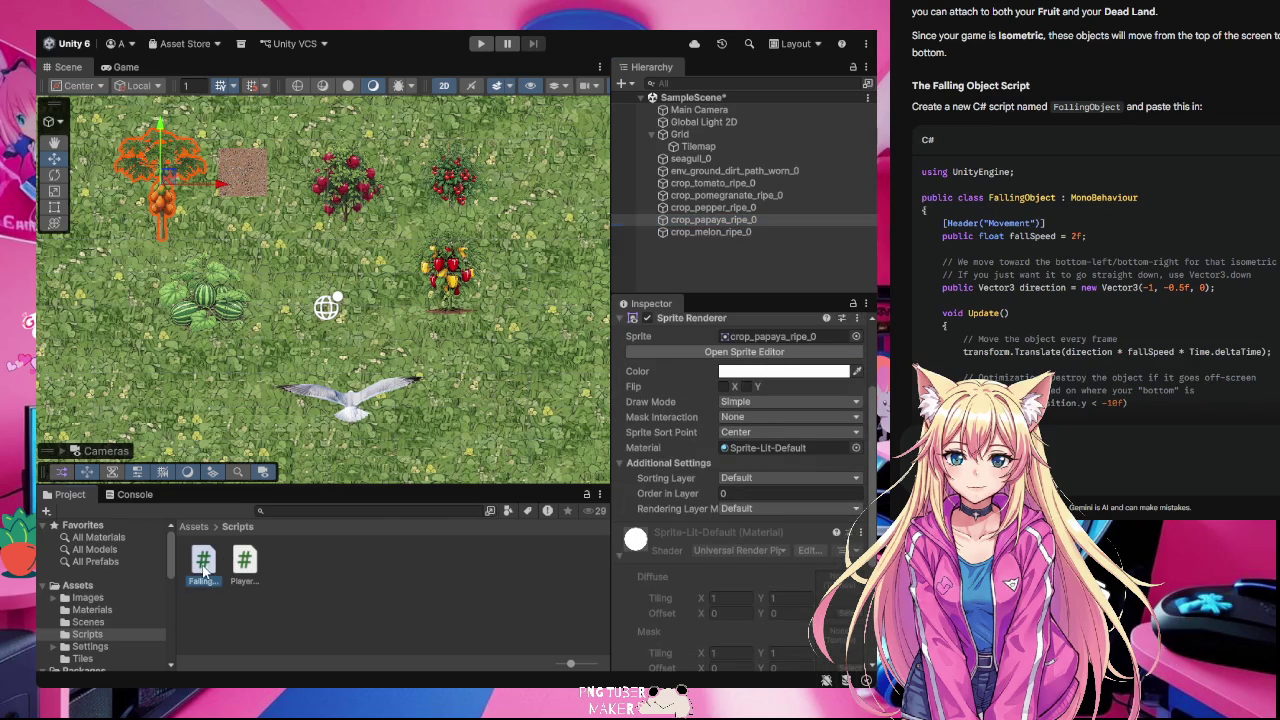
left_click(712, 221)
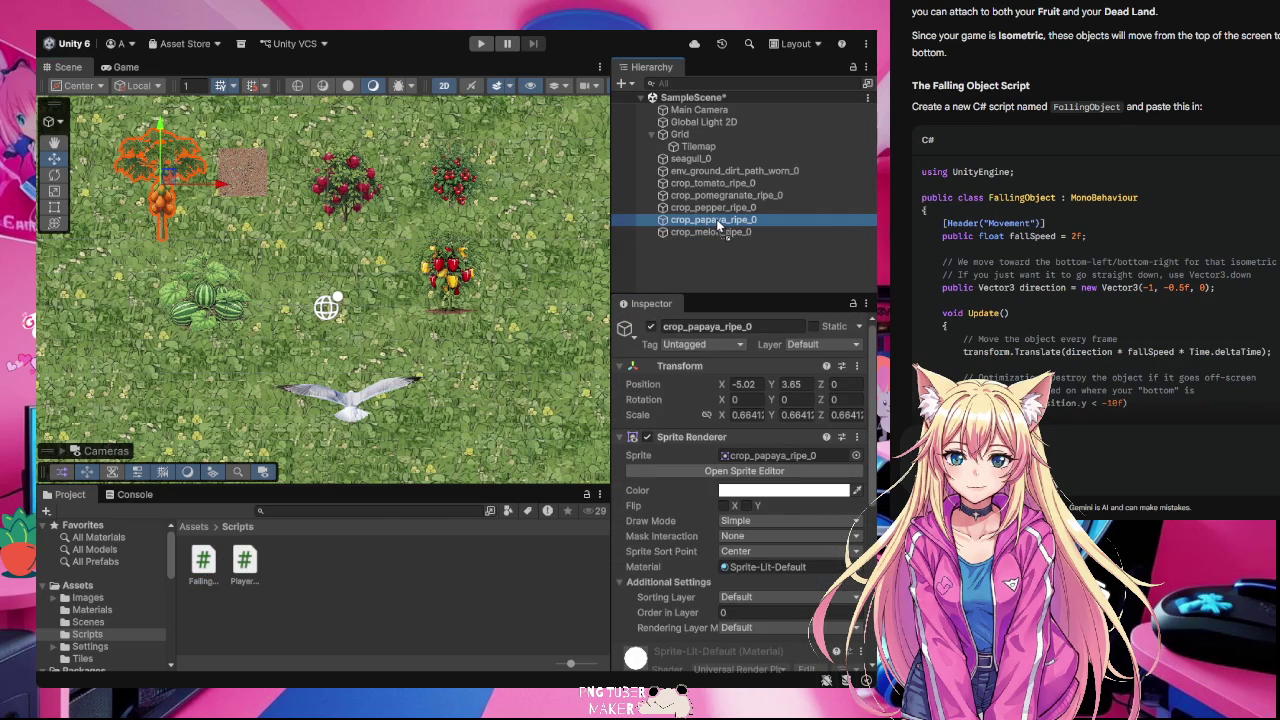
- Attach the FallingObject script to crop_melon_ripe_0, then reselect crop_tomato_ripe_0
left_click(744, 233)
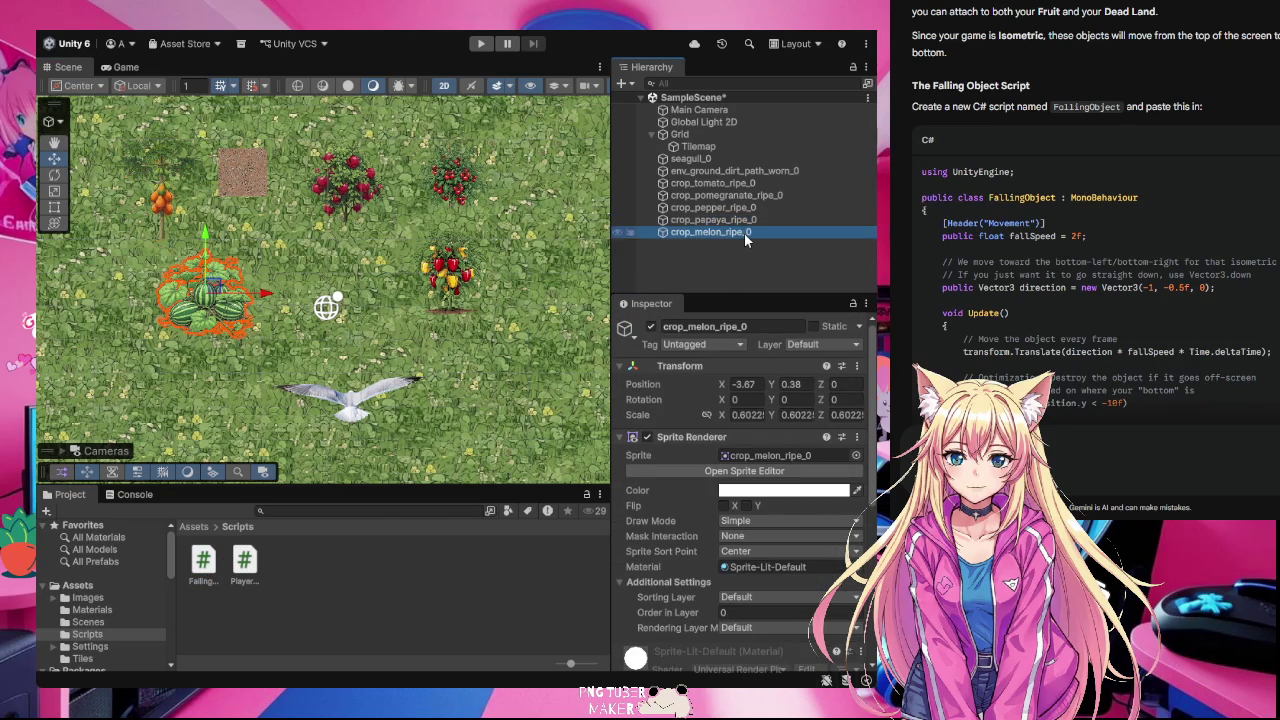
left_click_drag(705, 232, 706, 231)
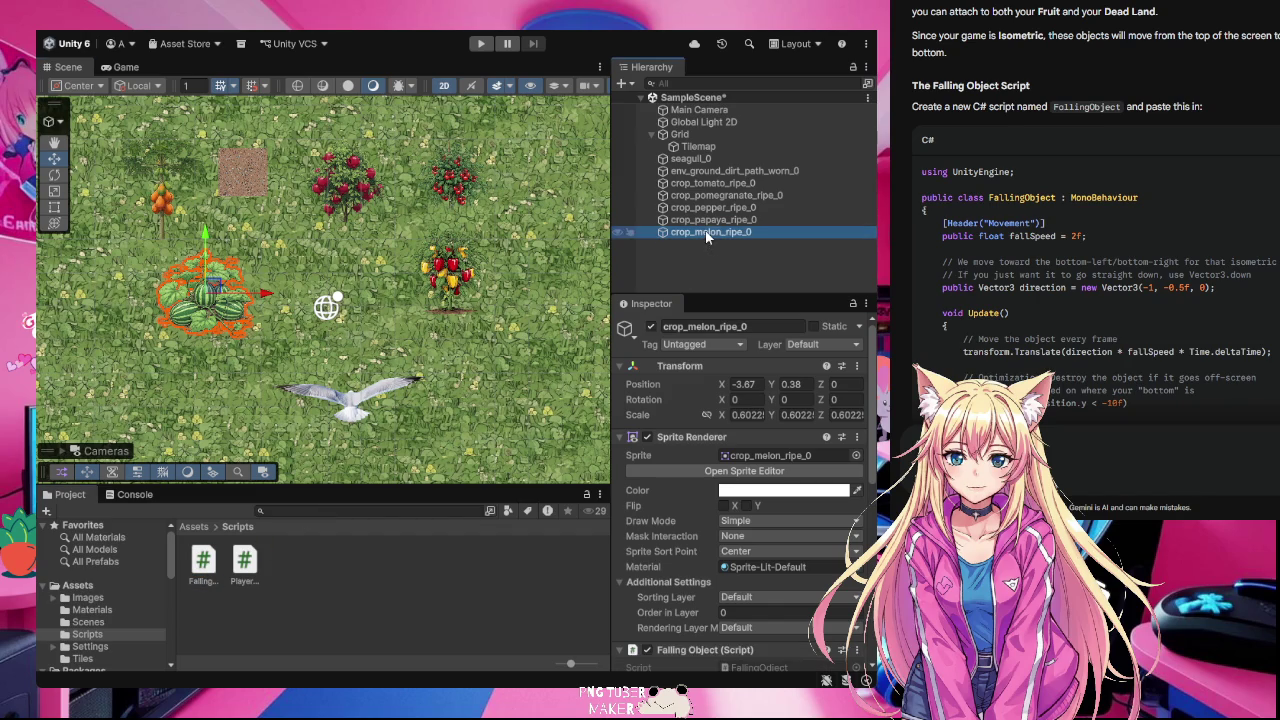
left_click(433, 593)
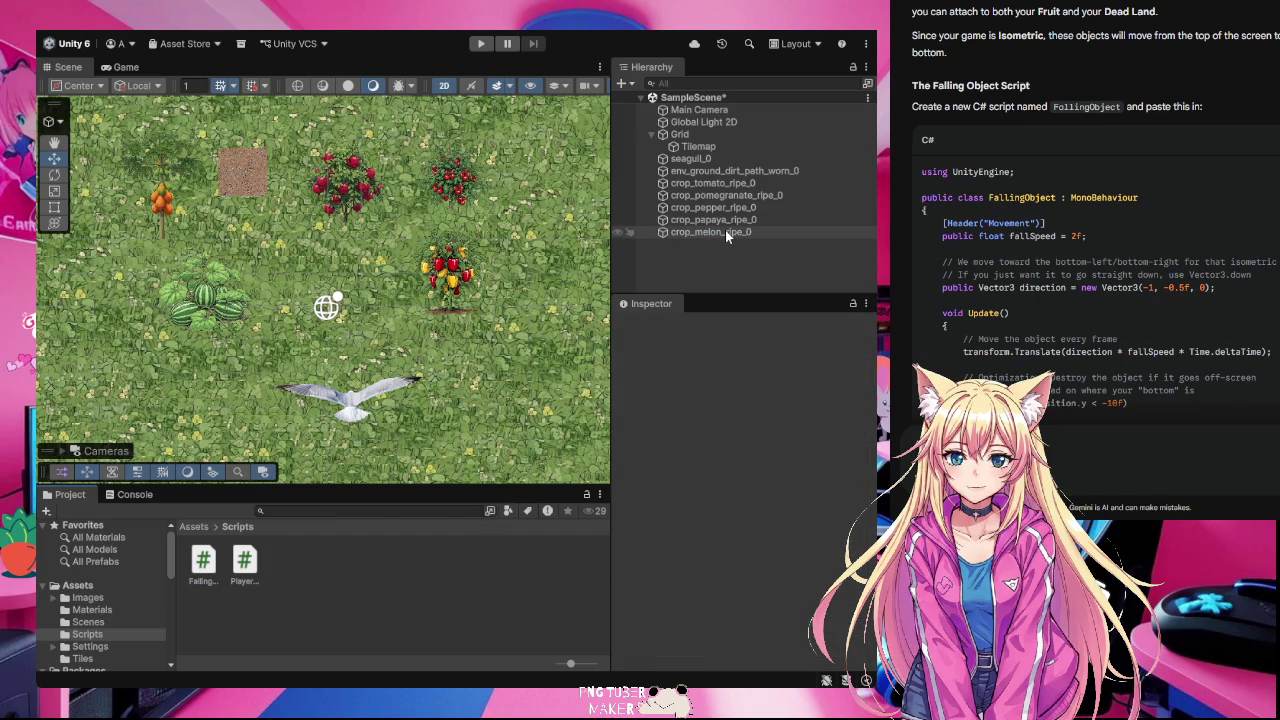
left_click(748, 183)
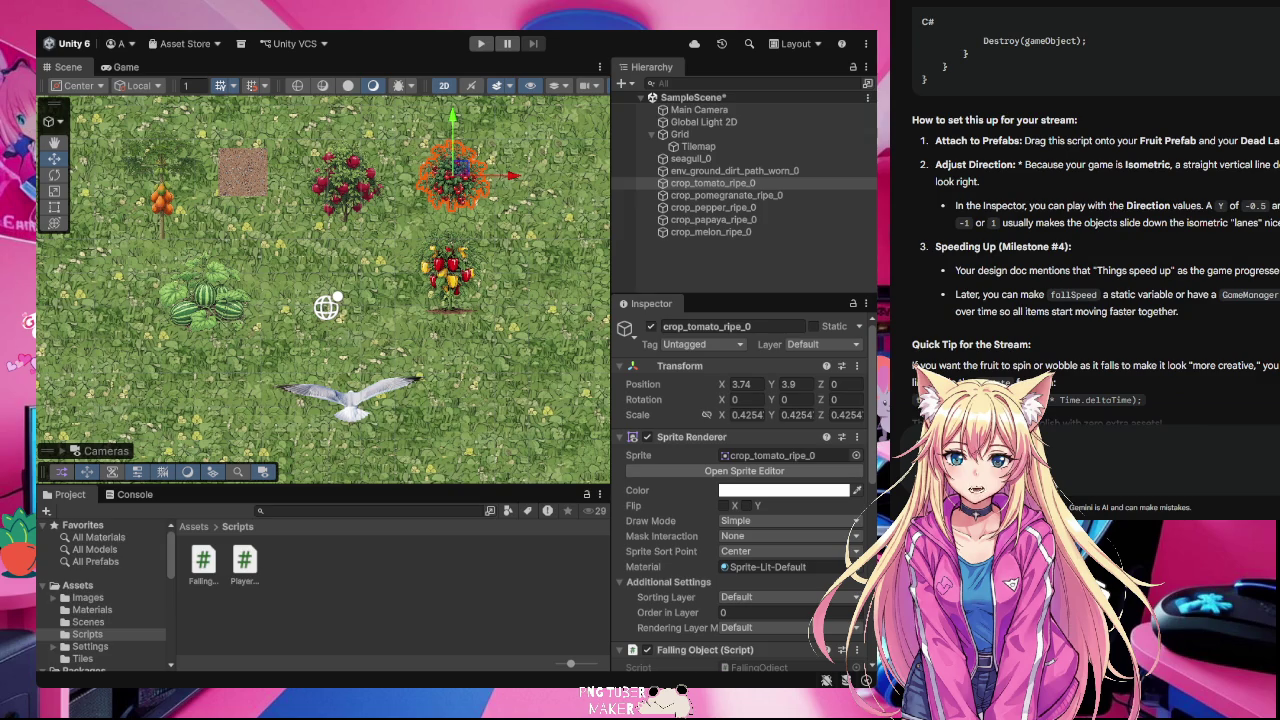
- Deselect the tomato crop and enter Play mode, which raises a legacy-input InvalidOperationException
scroll(1251, 345, "down", 1)
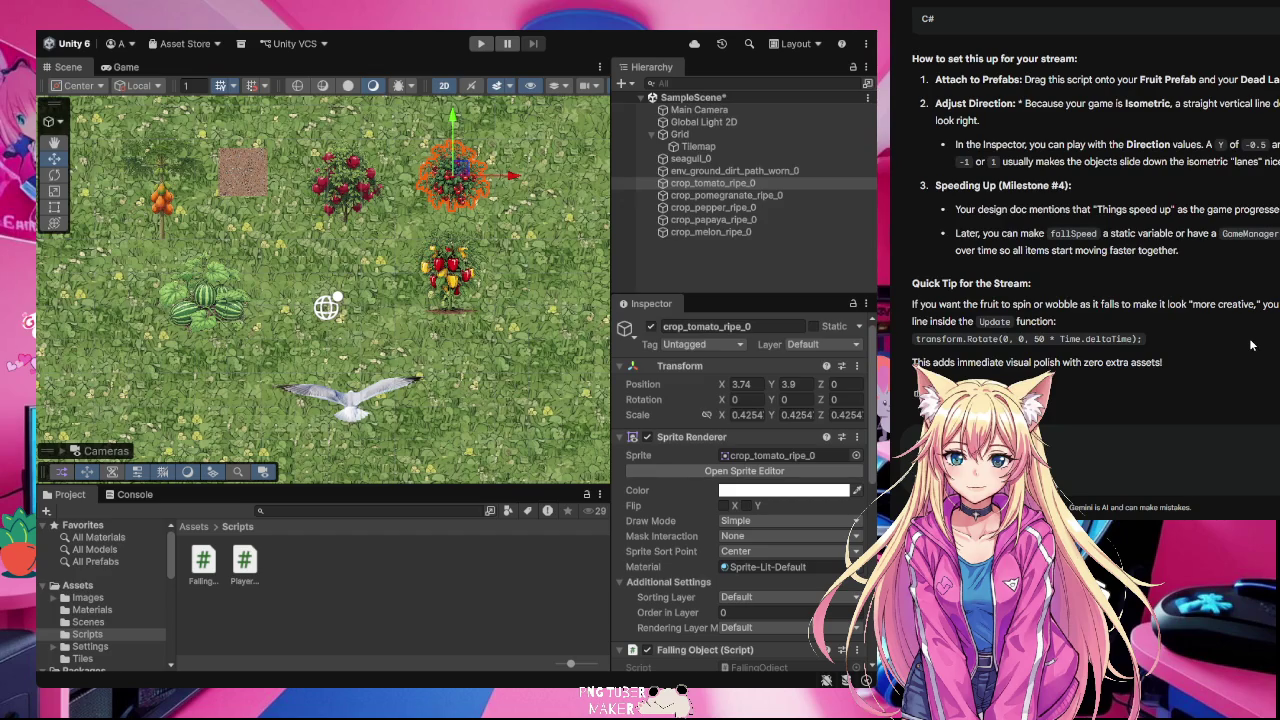
scroll(1190, 260, "up", 2)
scroll(1188, 258, "up", 7)
left_click(380, 510)
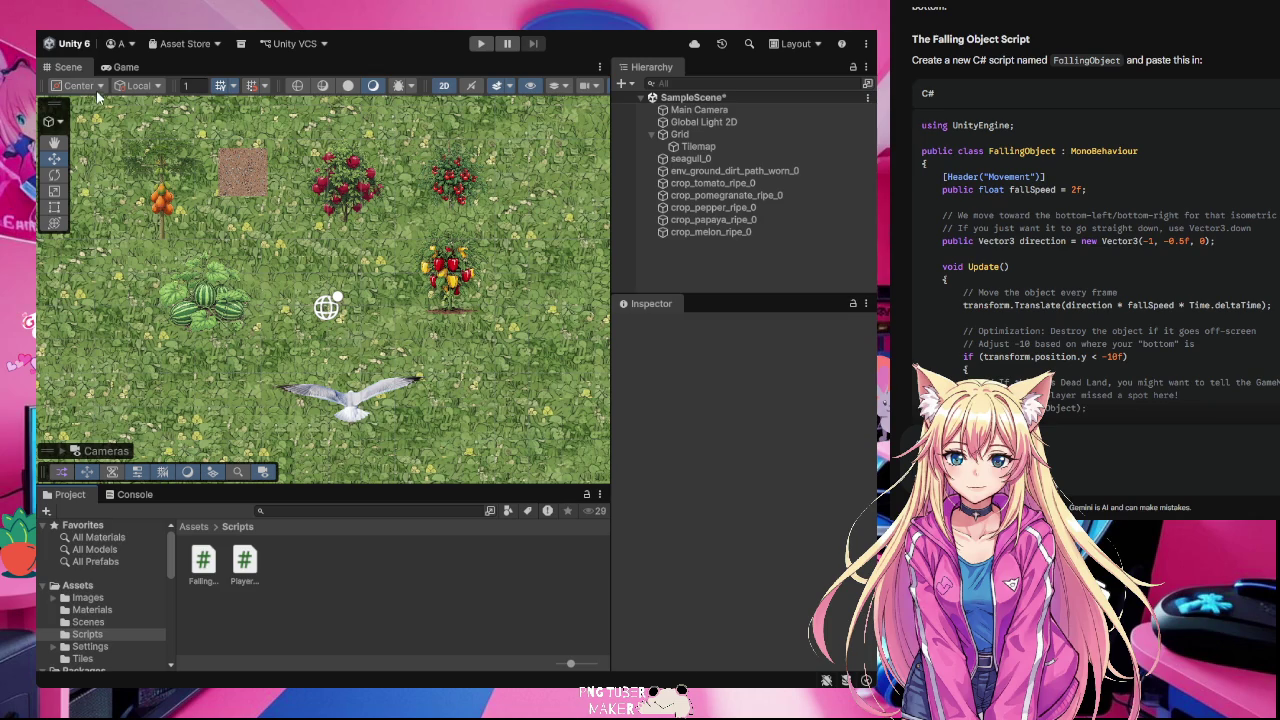
left_click(481, 46)
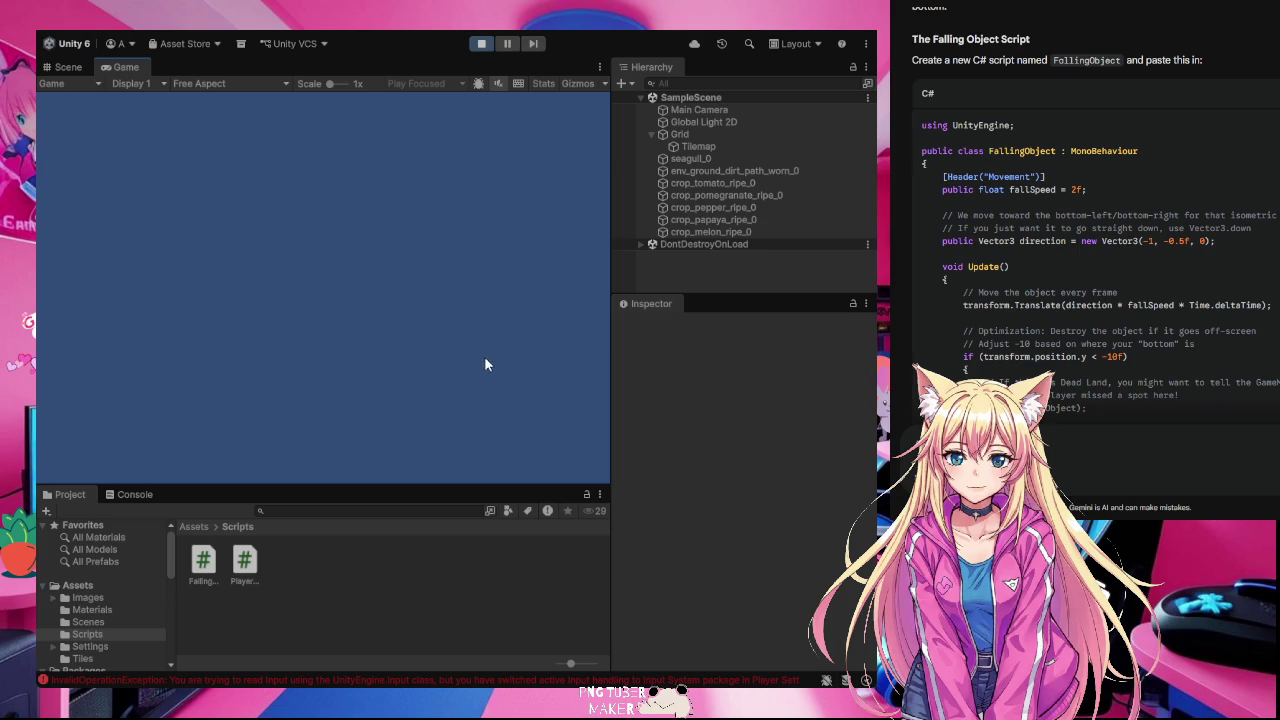
- Exit Play mode and review the Console's InvalidOperationException and missing Rigidbody2D errors, then select Main Camera
left_click(481, 43)
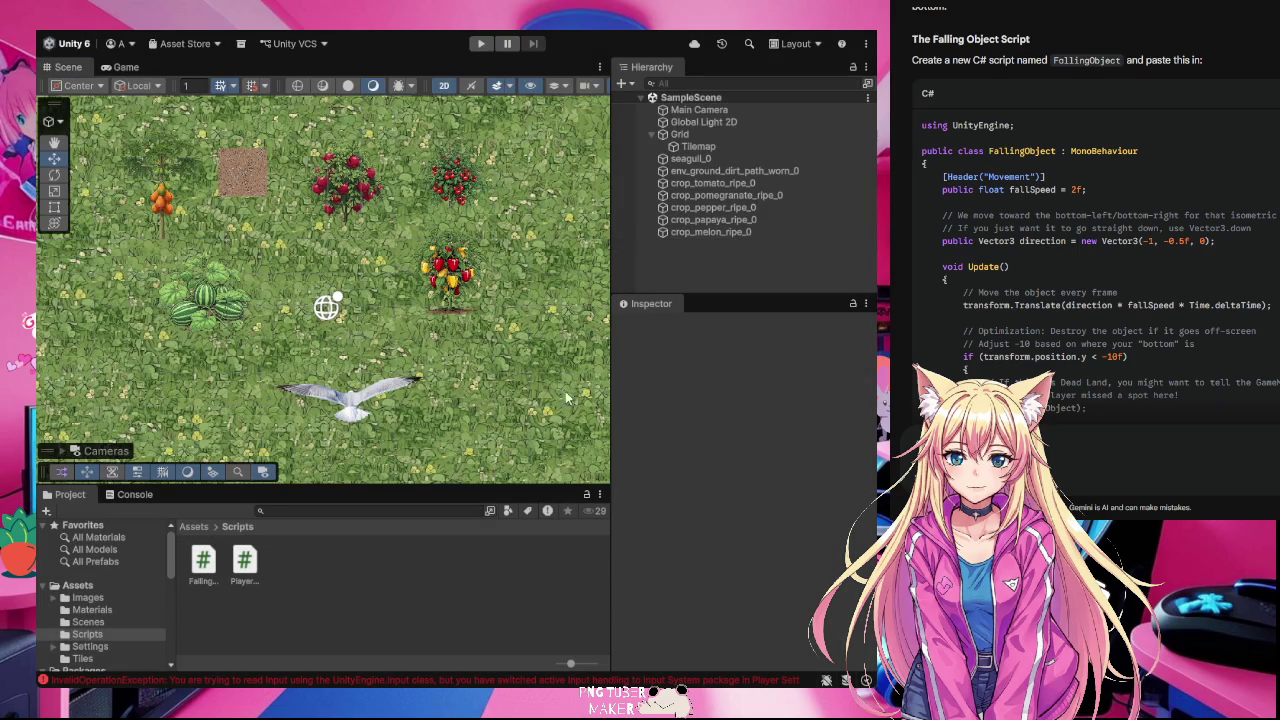
left_click(609, 683)
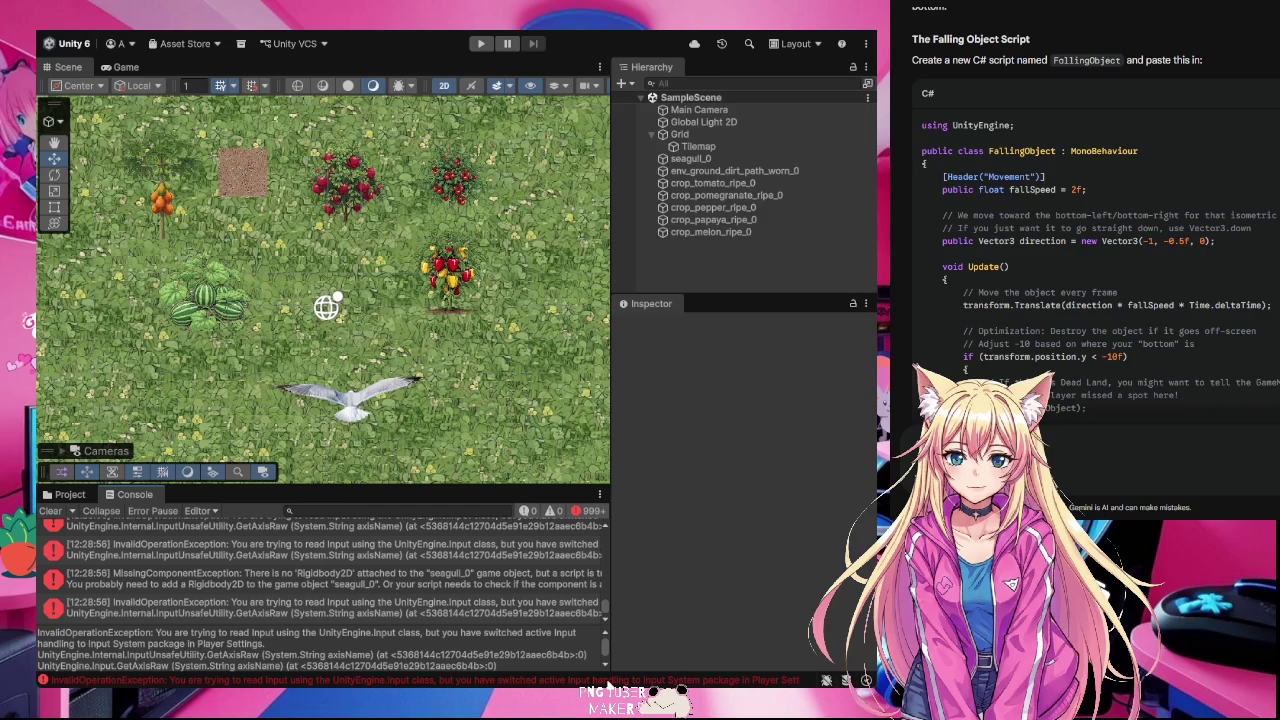
scroll(400, 580, "down", 3)
scroll(399, 585, "down", 5)
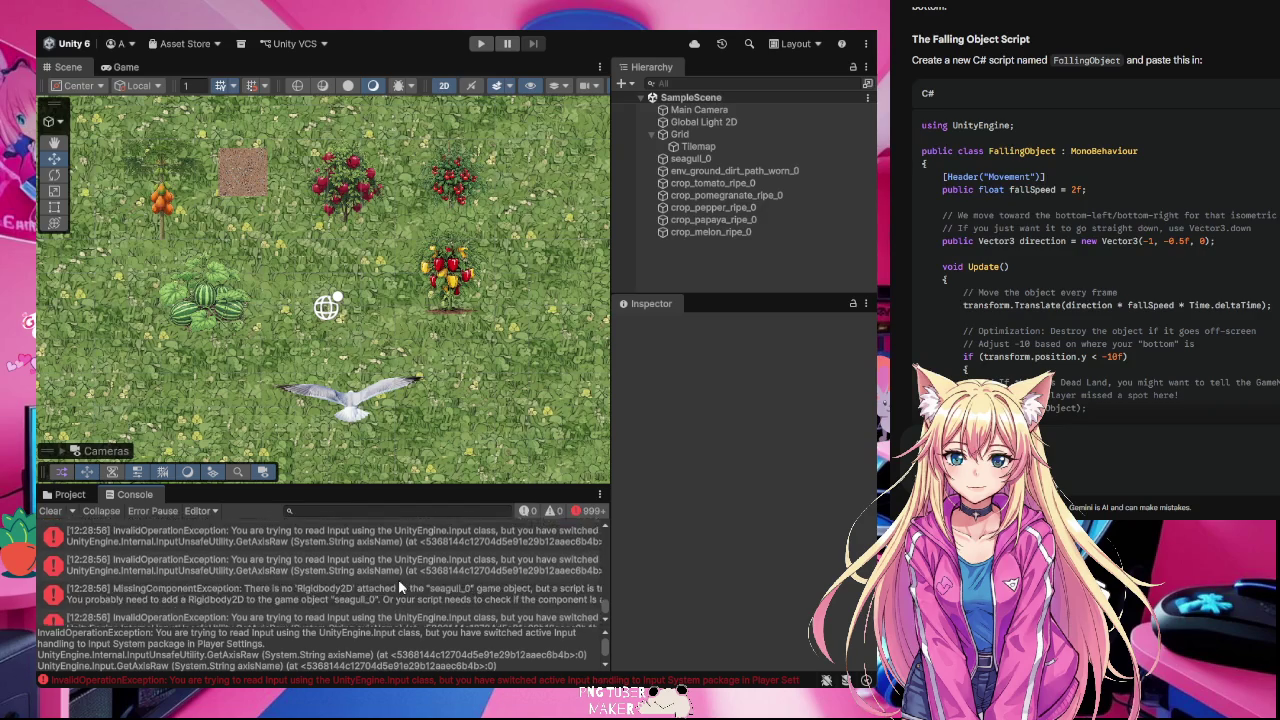
scroll(399, 586, "up", 5)
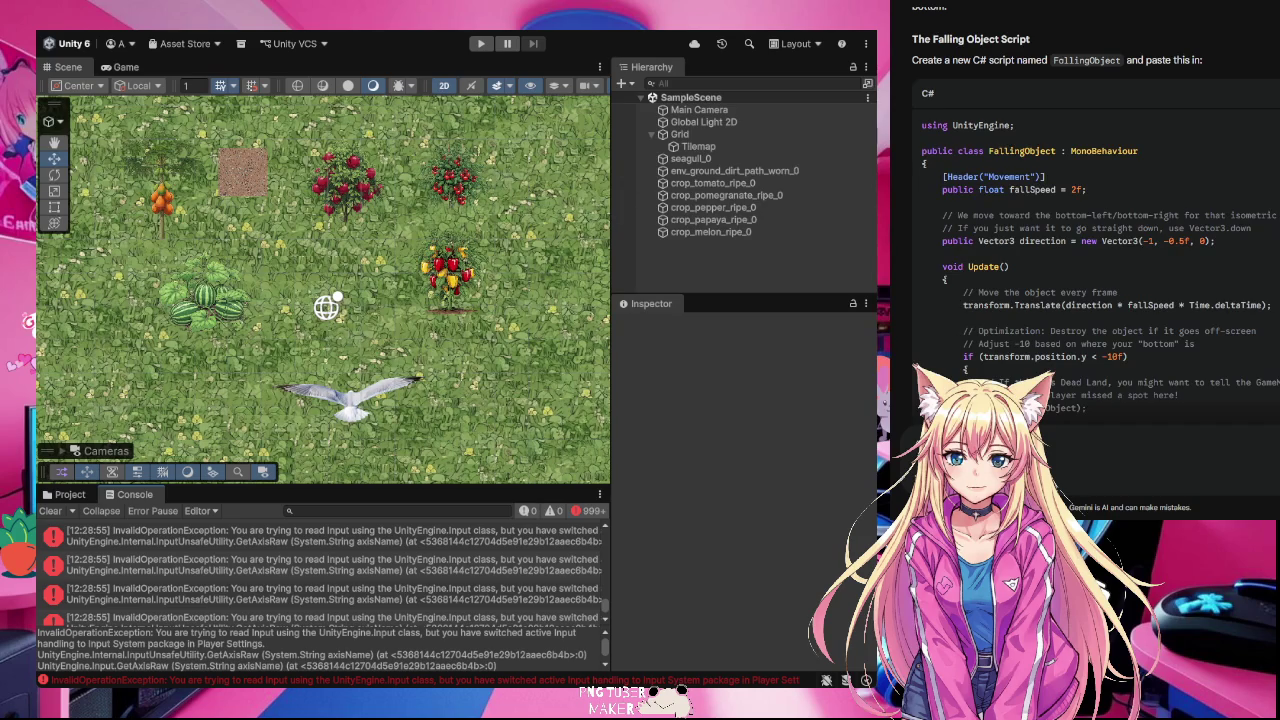
left_click(741, 110)
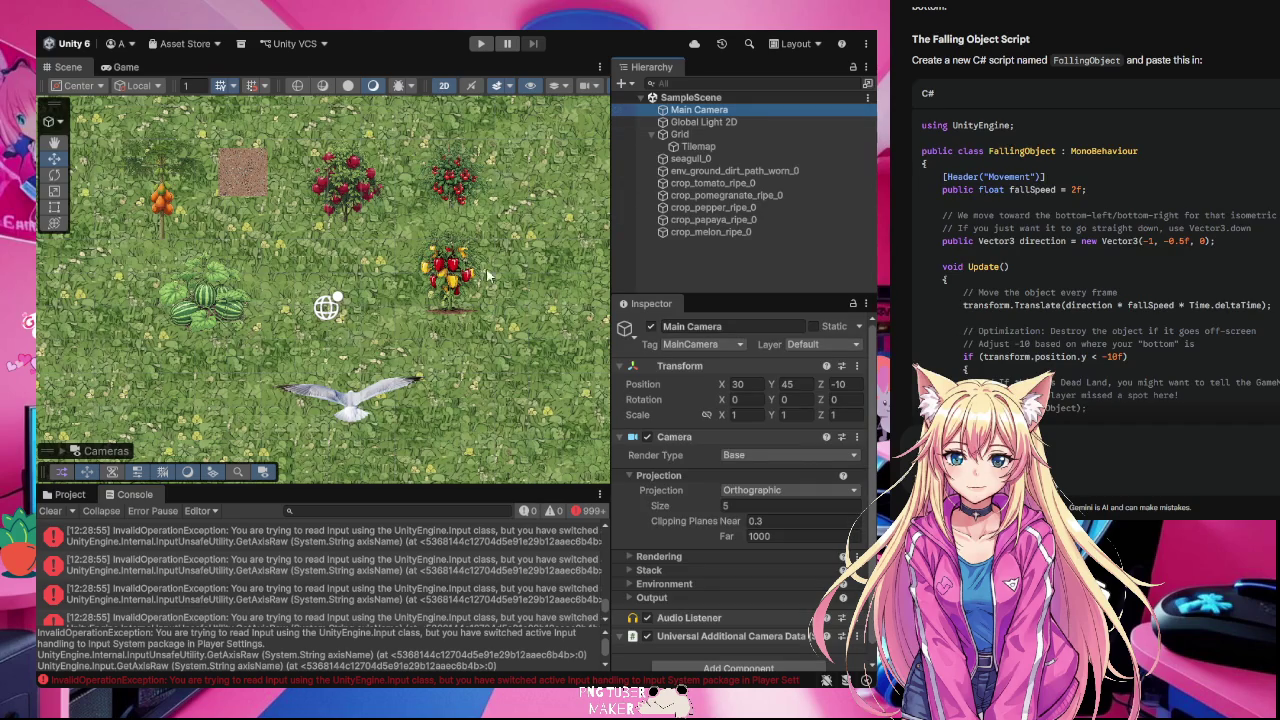
- Move Main Camera in the Hierarchy to sit between seagull_0 and env_ground_dirt_path_worn_0
left_click(64, 451)
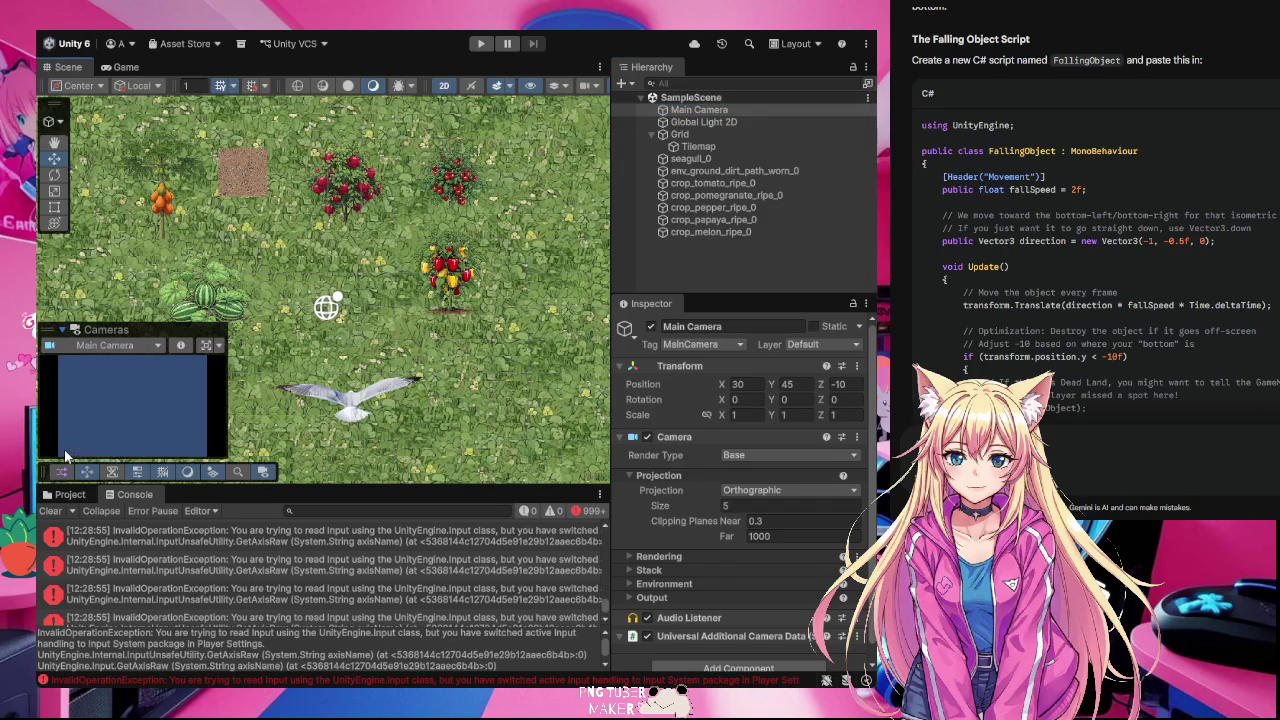
left_click(738, 109)
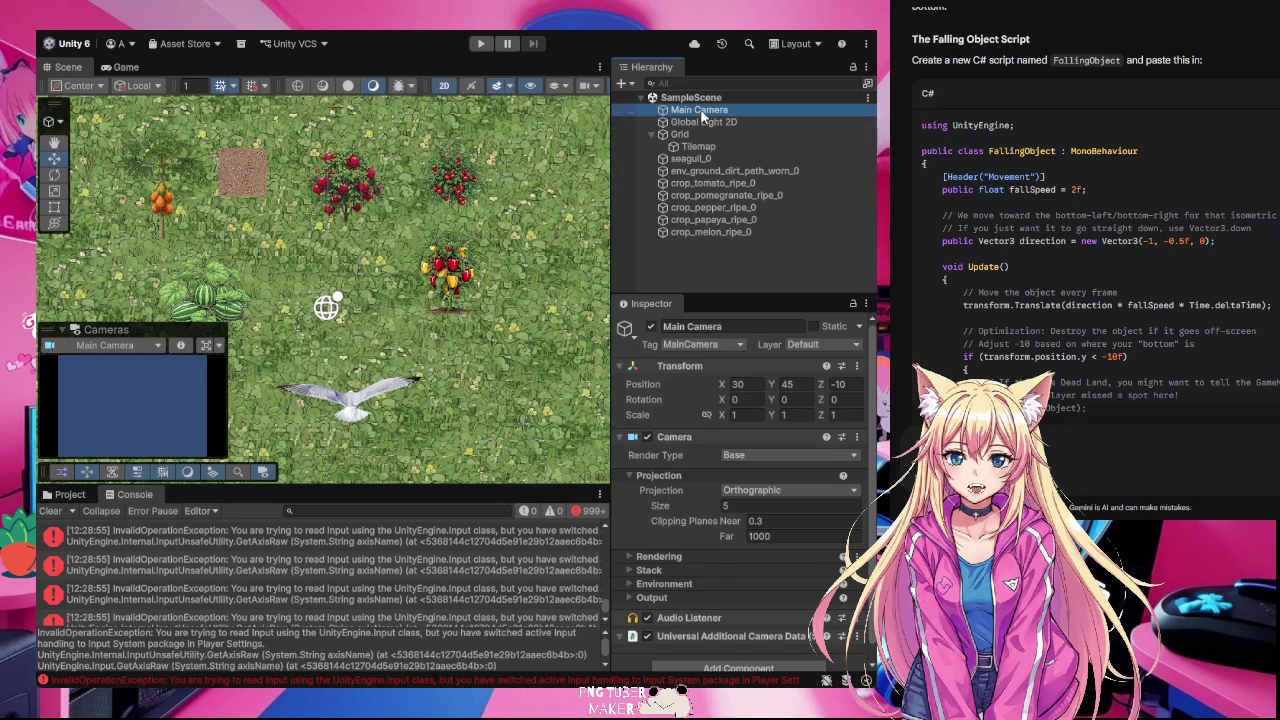
mouse_move(720, 161)
left_mouse_down()
mouse_move(716, 172)
mouse_move(712, 112)
left_mouse_up()
left_click_drag(713, 112, 721, 165)
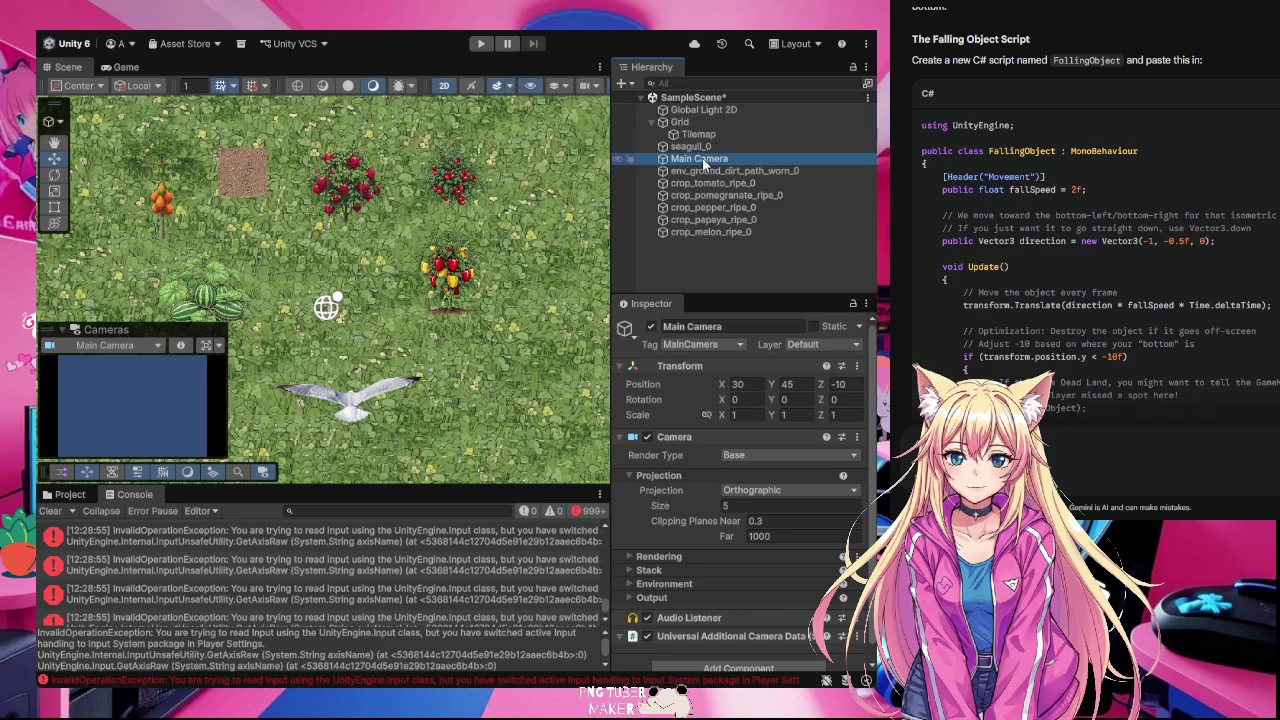
- Frame seagull_0 and Main Camera in the Scene view, cancelling an accidental rename of the camera
left_click(692, 146)
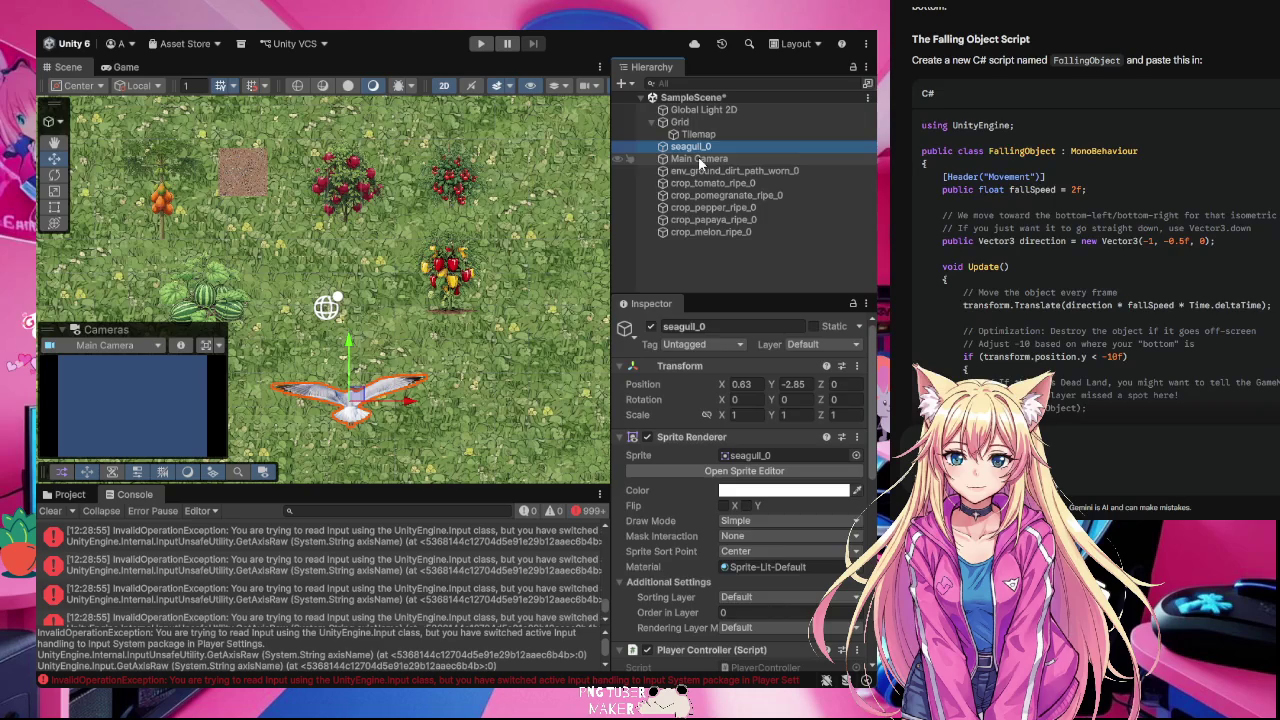
double_click(700, 160)
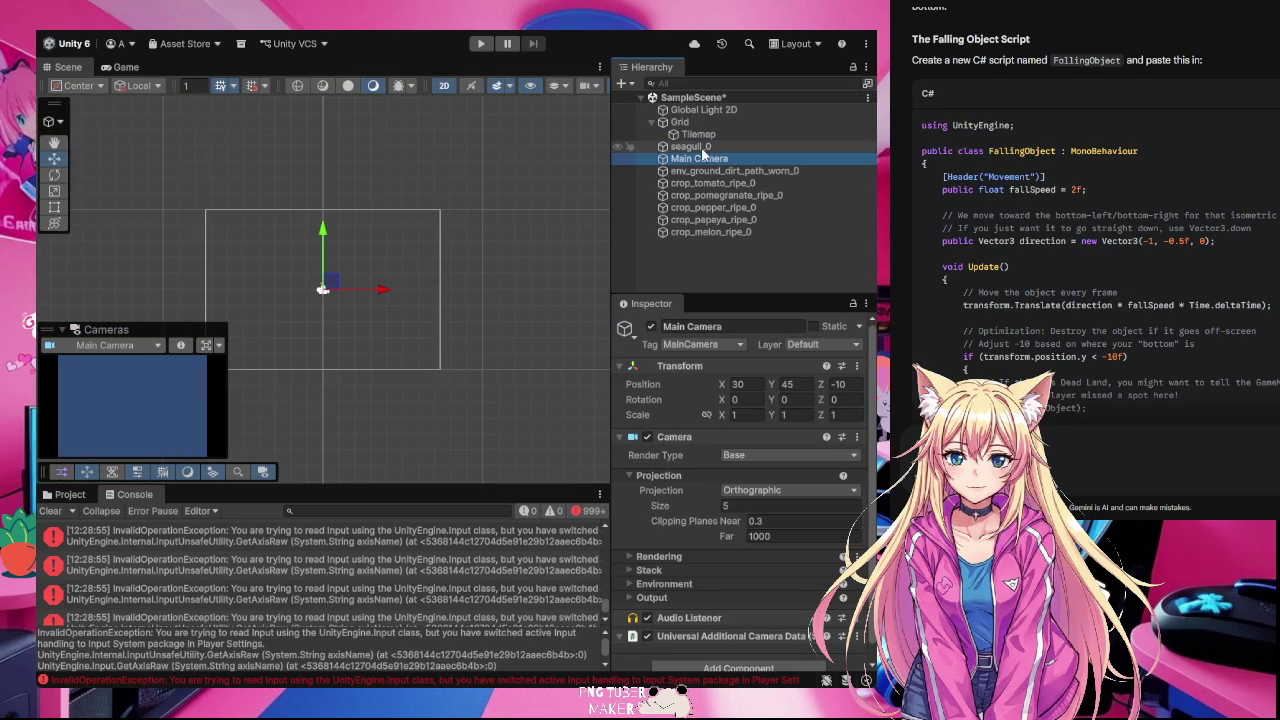
left_click(706, 161)
key("Escape")
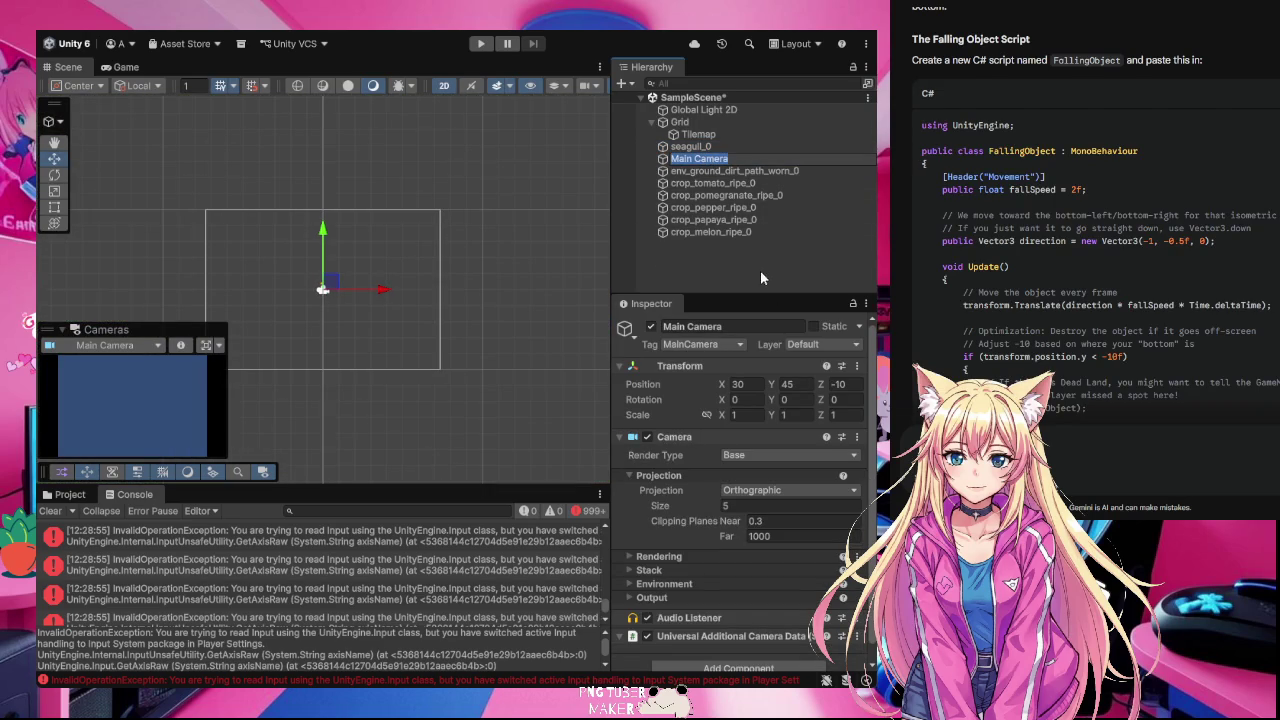
left_click(694, 147)
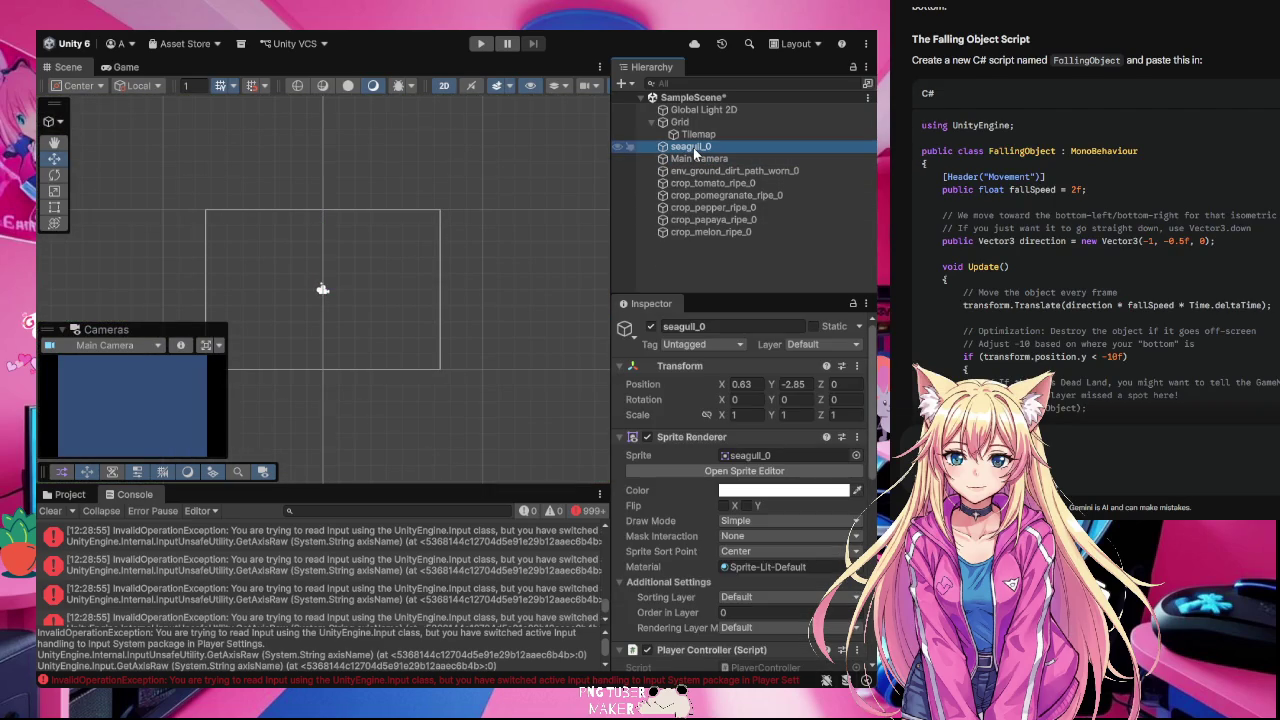
double_click(694, 147)
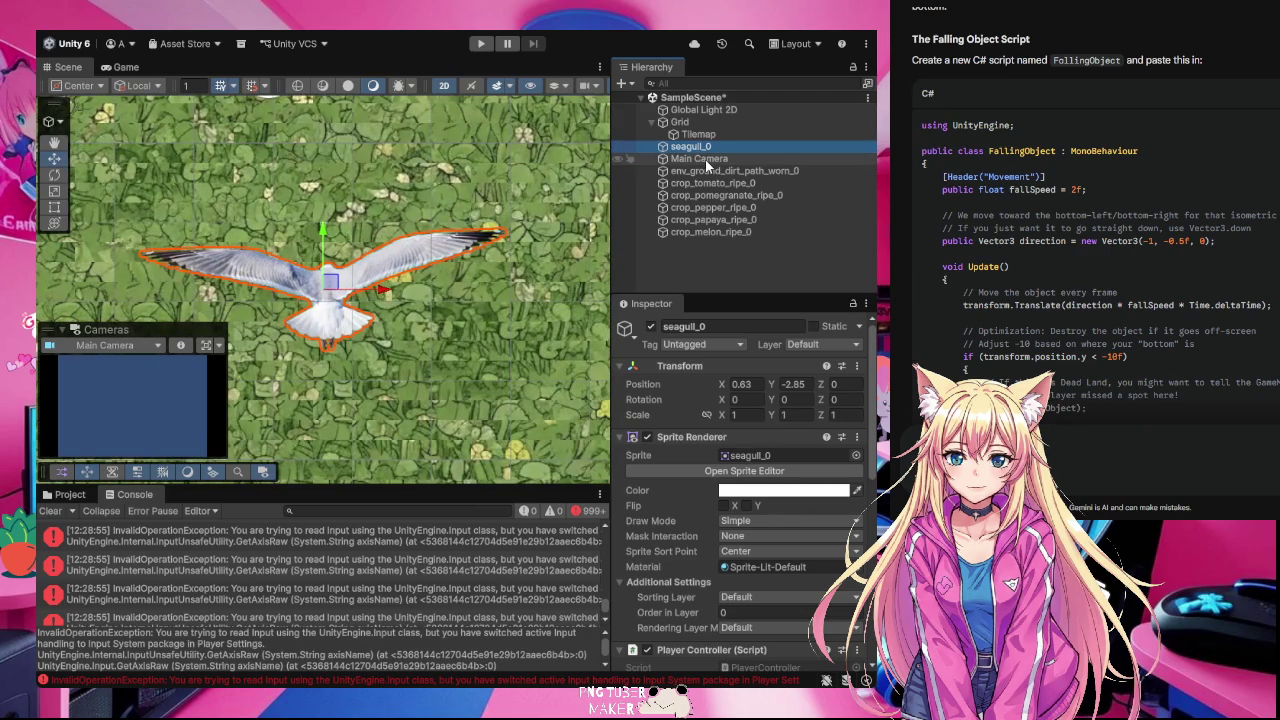
left_click(705, 159)
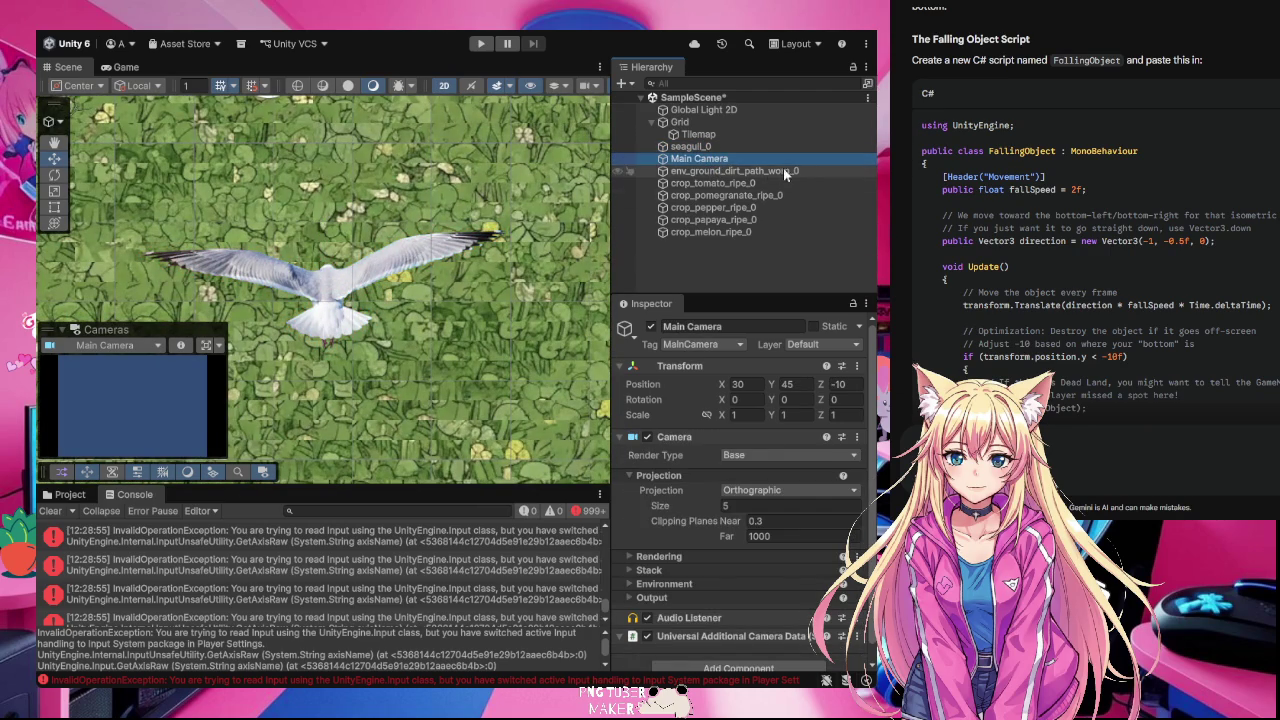
double_click(714, 160)
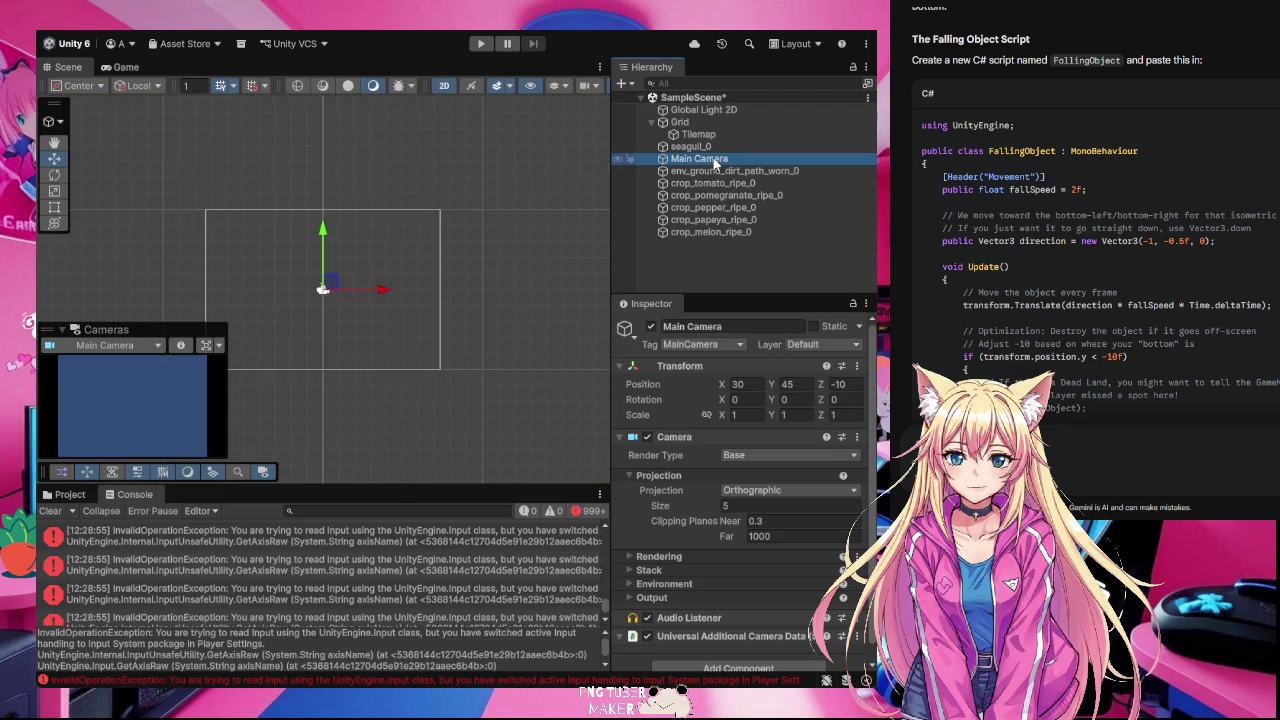
scroll(316, 262, "down", 1)
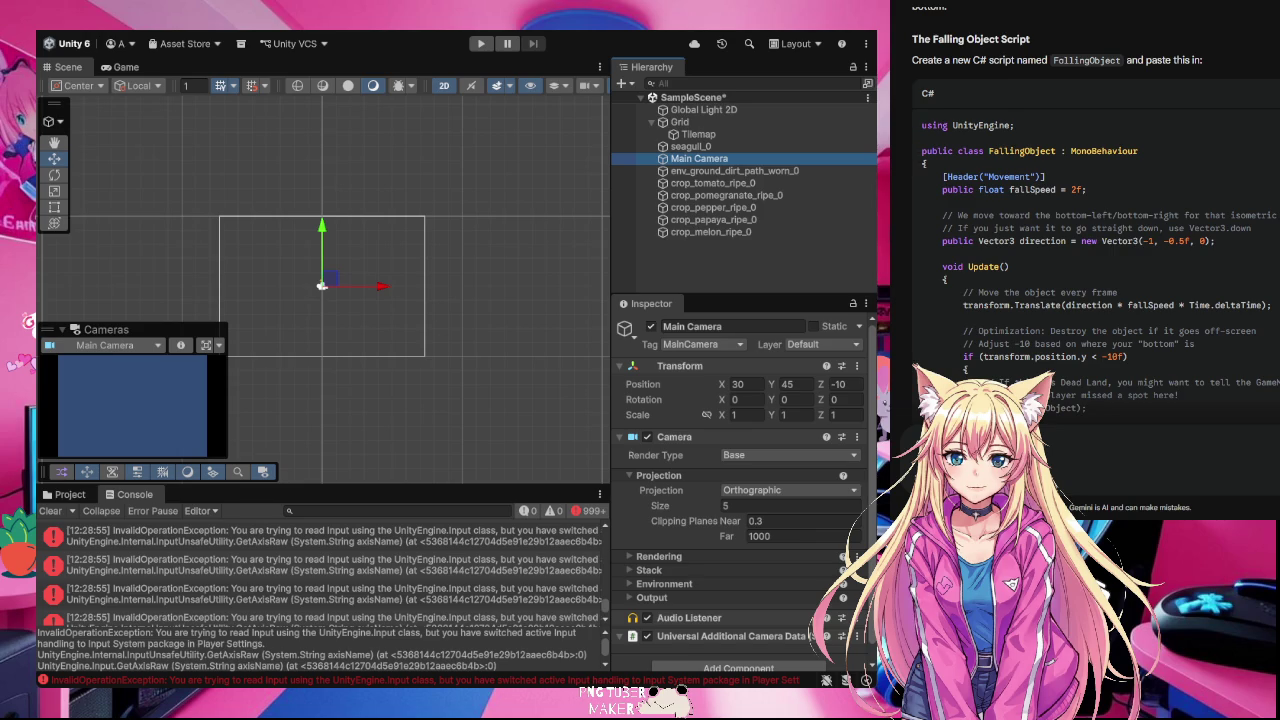
key("alt+Tab")
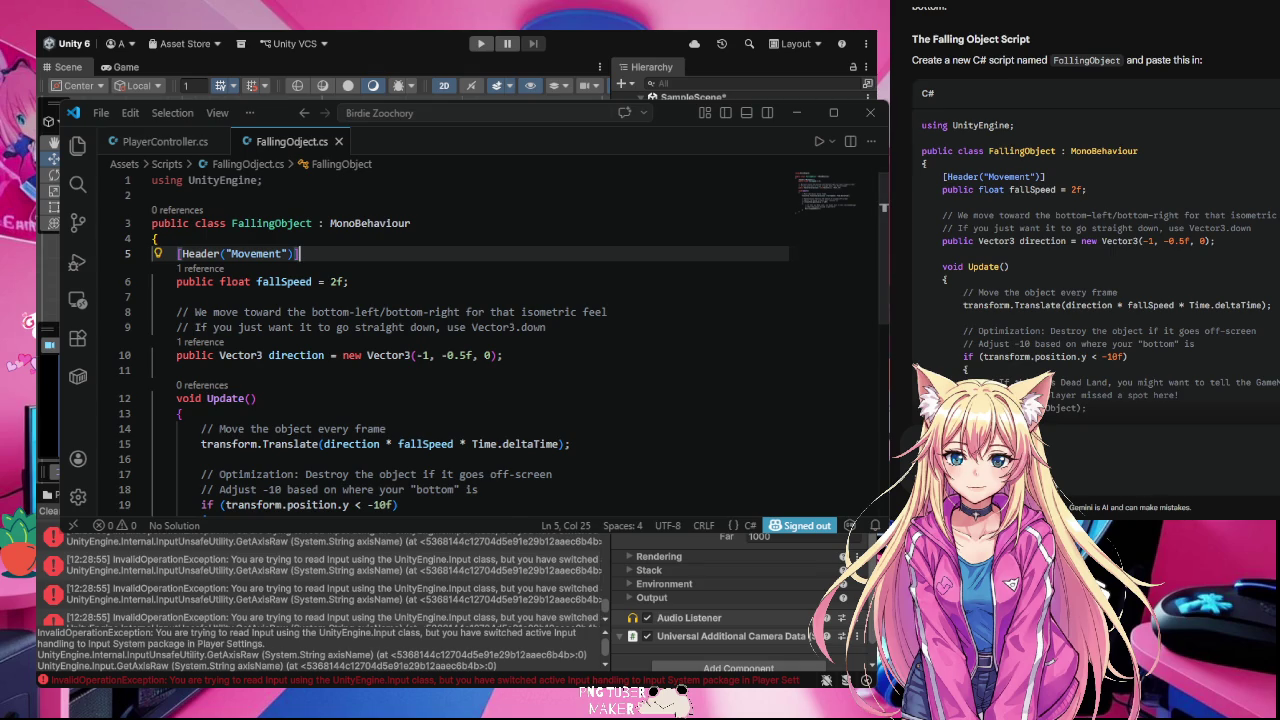
- Make VS Code taller, review Update() in PlayerController.cs, then switch OBS to the desktop scene
left_click_drag(507, 528, 507, 719)
left_click(165, 141)
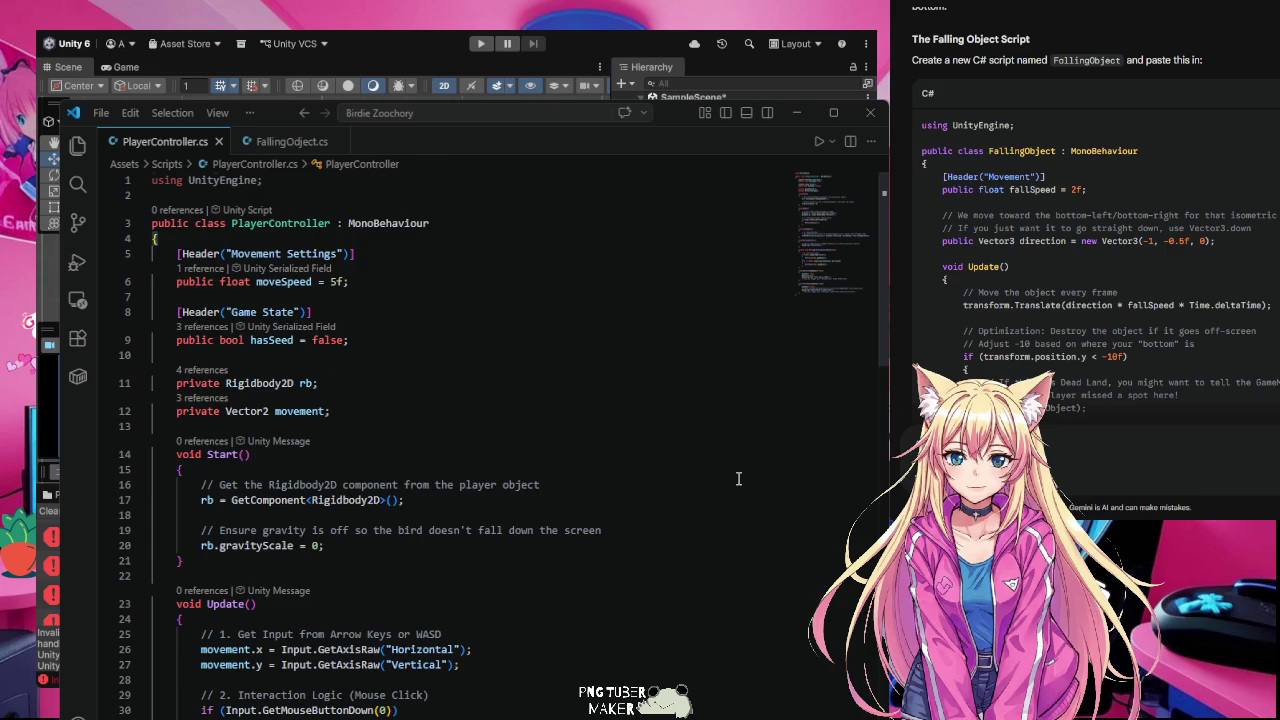
scroll(738, 479, "down", 3)
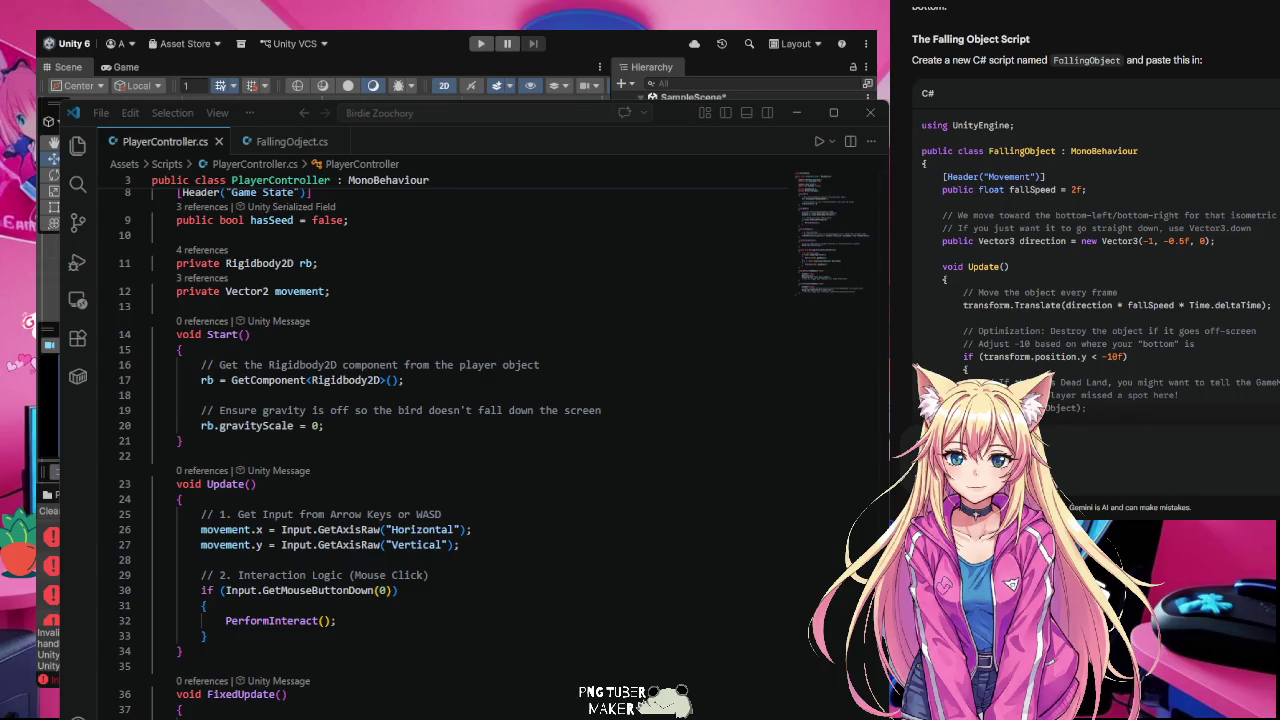
left_click(479, 463)
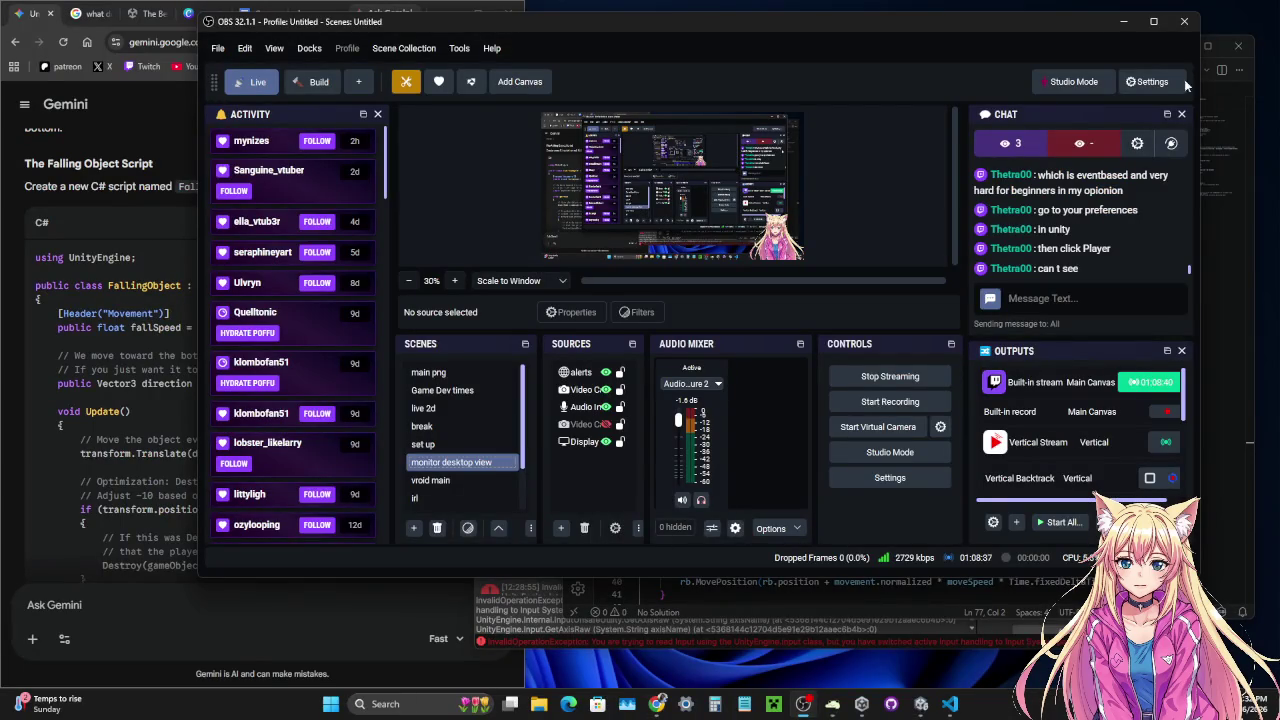
- Minimize OBS and close Unity's Preferences window, which shows VS Code as the external script editor
left_click(1124, 24)
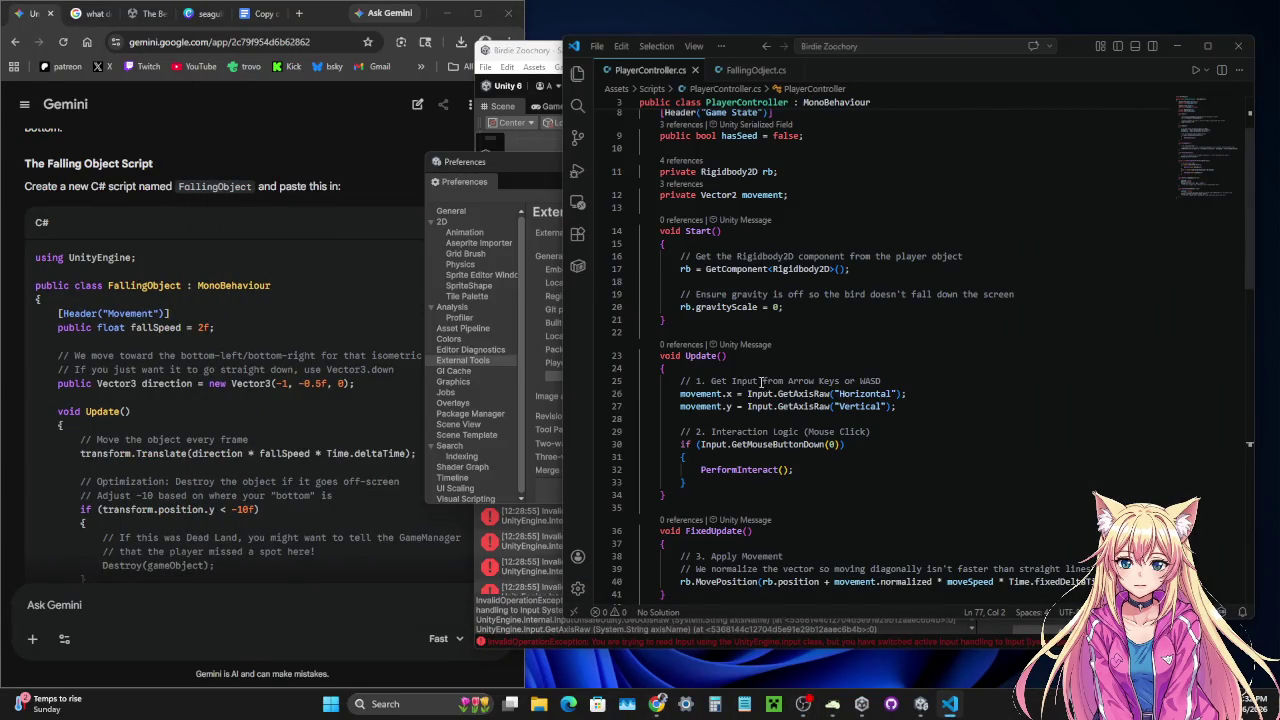
left_click(516, 163)
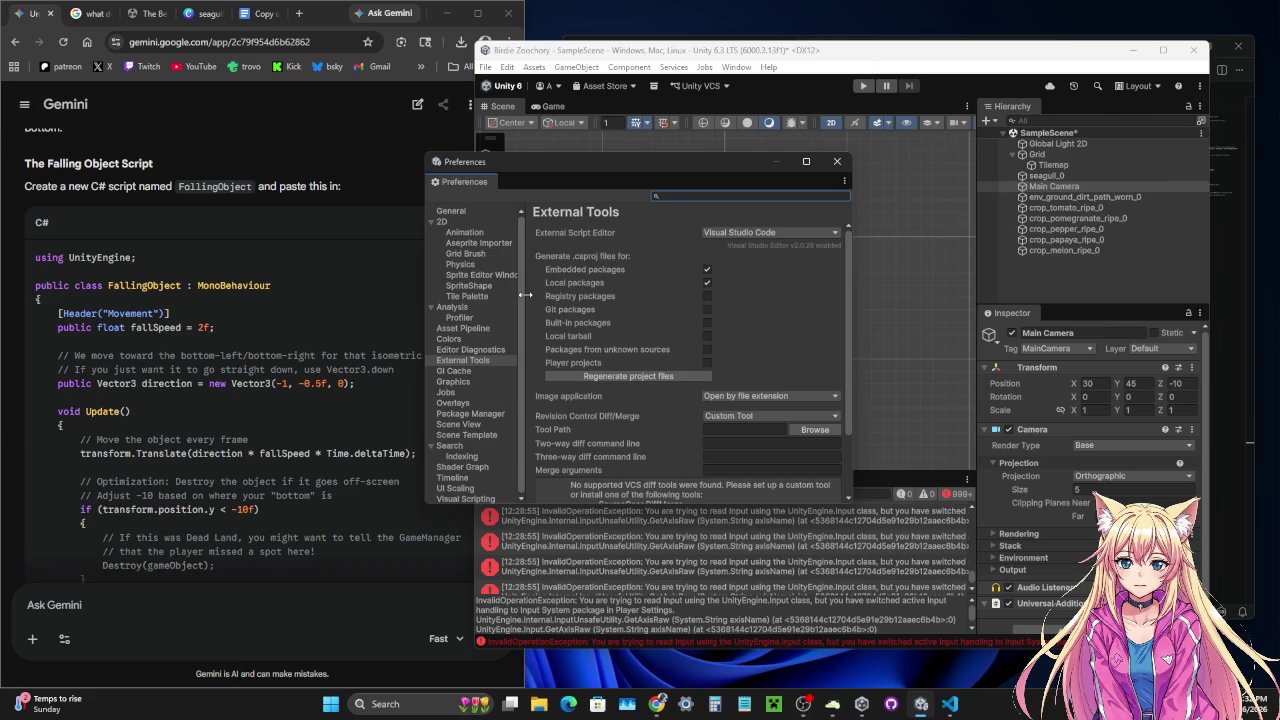
left_click(837, 161)
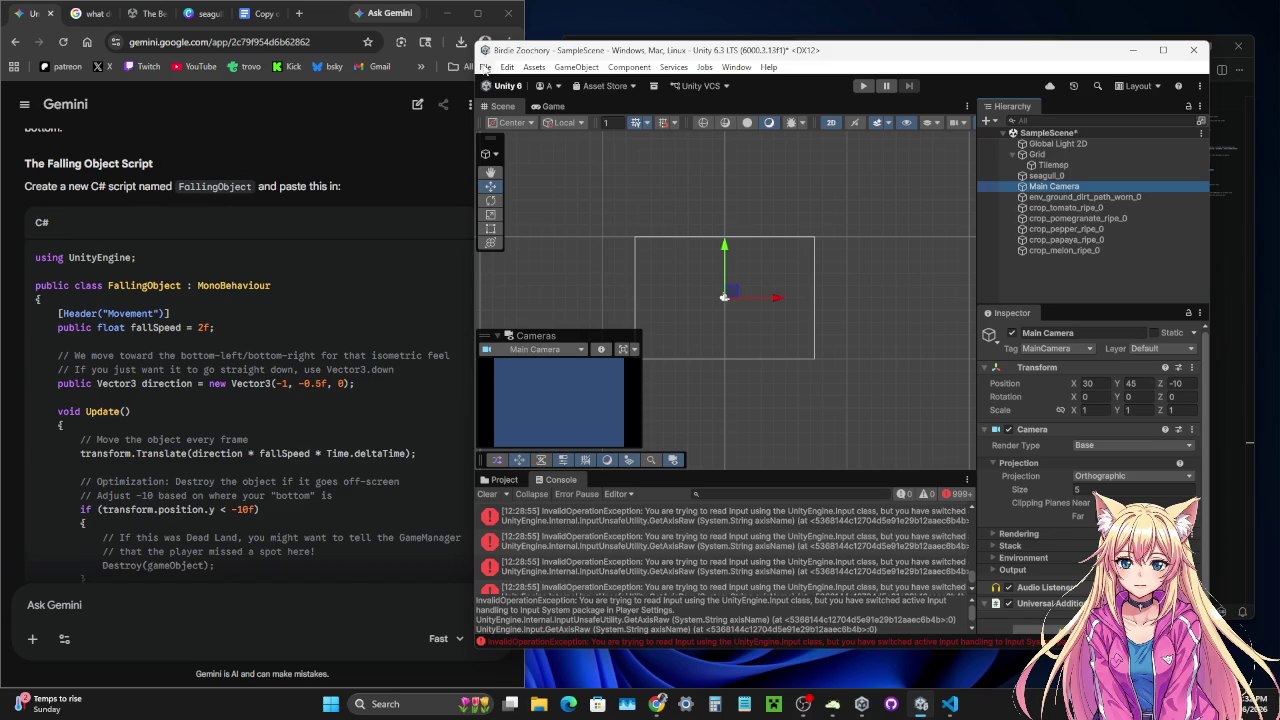
- Open Edit > Project Settings and select the Player category
left_click(484, 67)
mouse_move(509, 68)
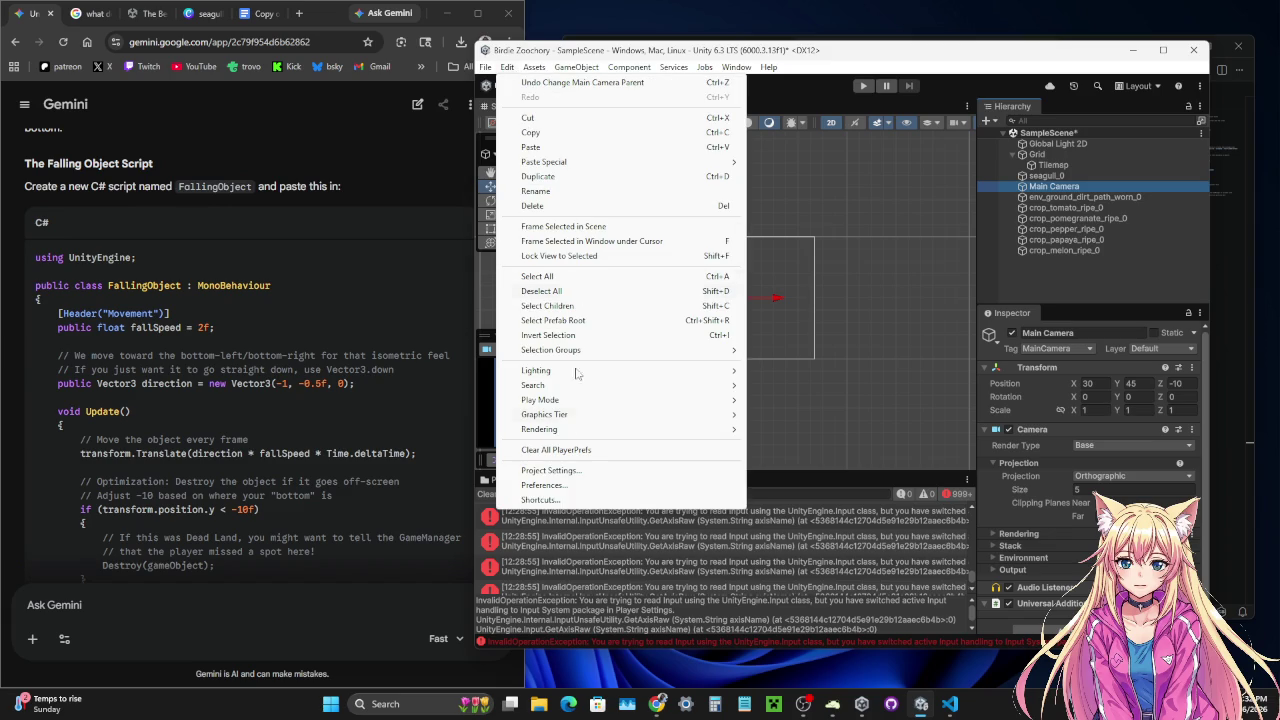
left_click(576, 471)
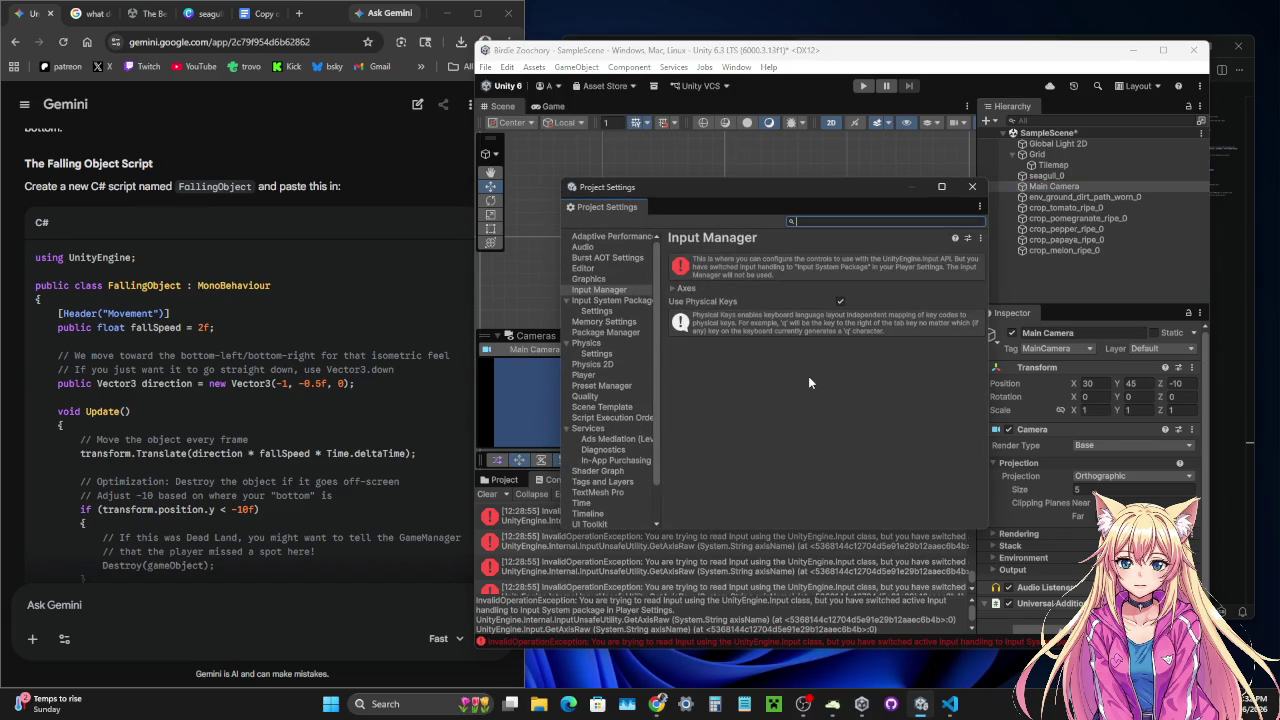
left_click(589, 375)
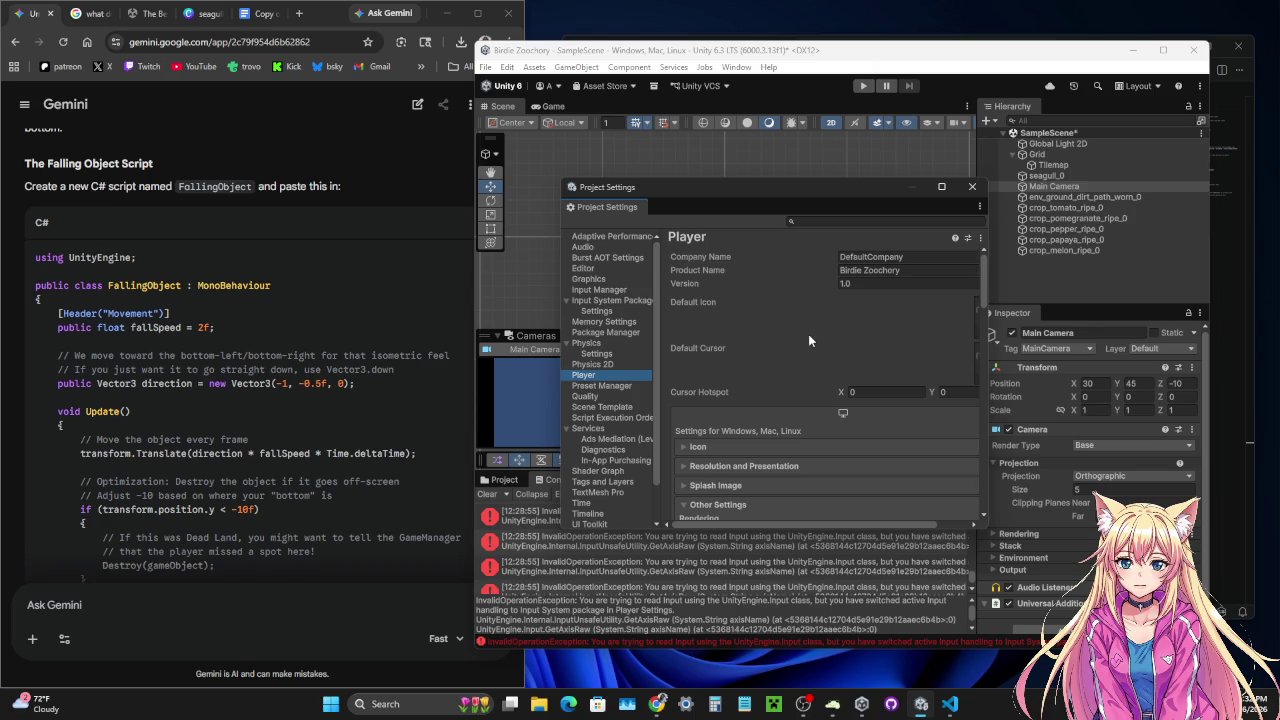
- Scroll the Player settings down to Active Input Handling, currently Input System Package (New)
scroll(810, 341, "down", 5)
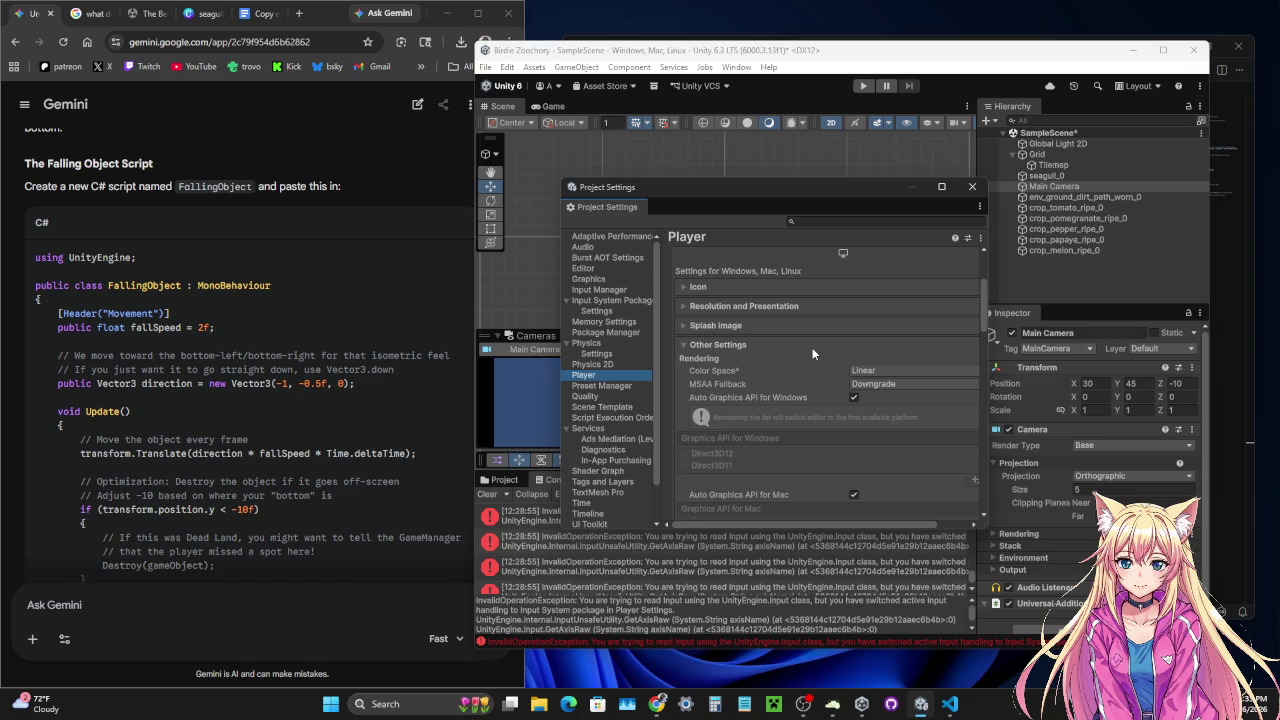
scroll(812, 347, "down", 4)
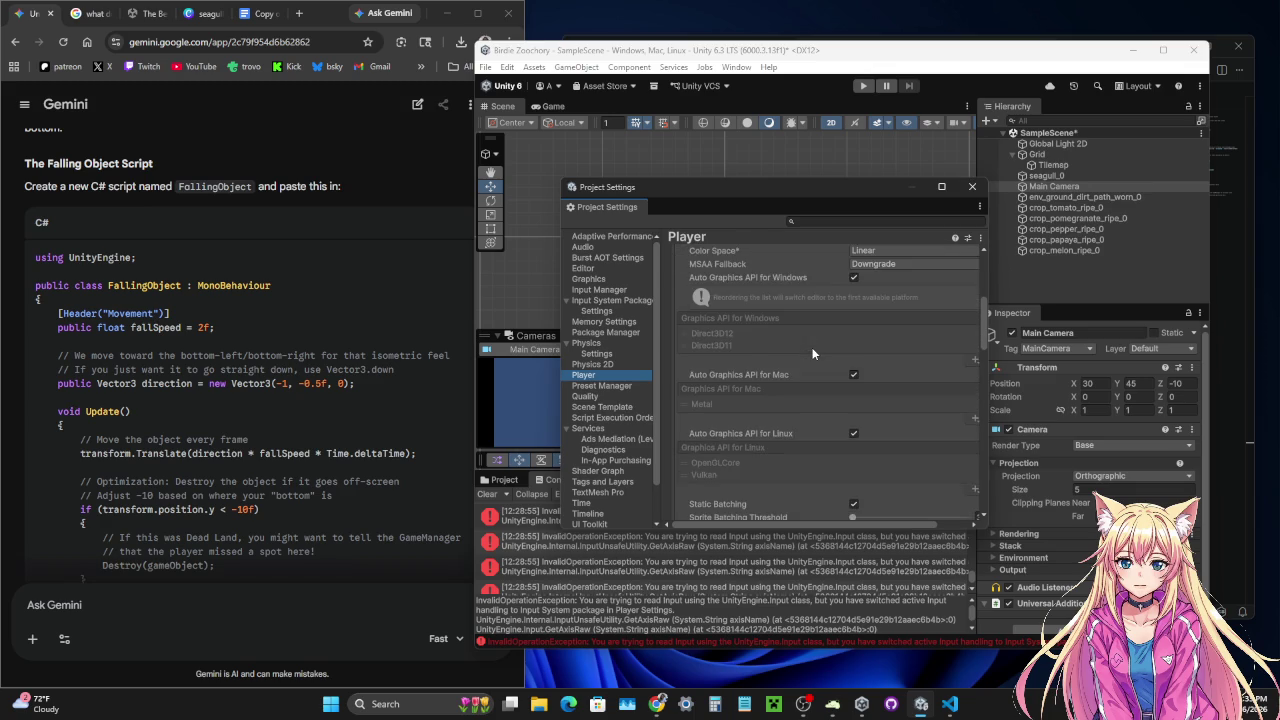
scroll(812, 353, "down", 1)
scroll(812, 353, "down", 3)
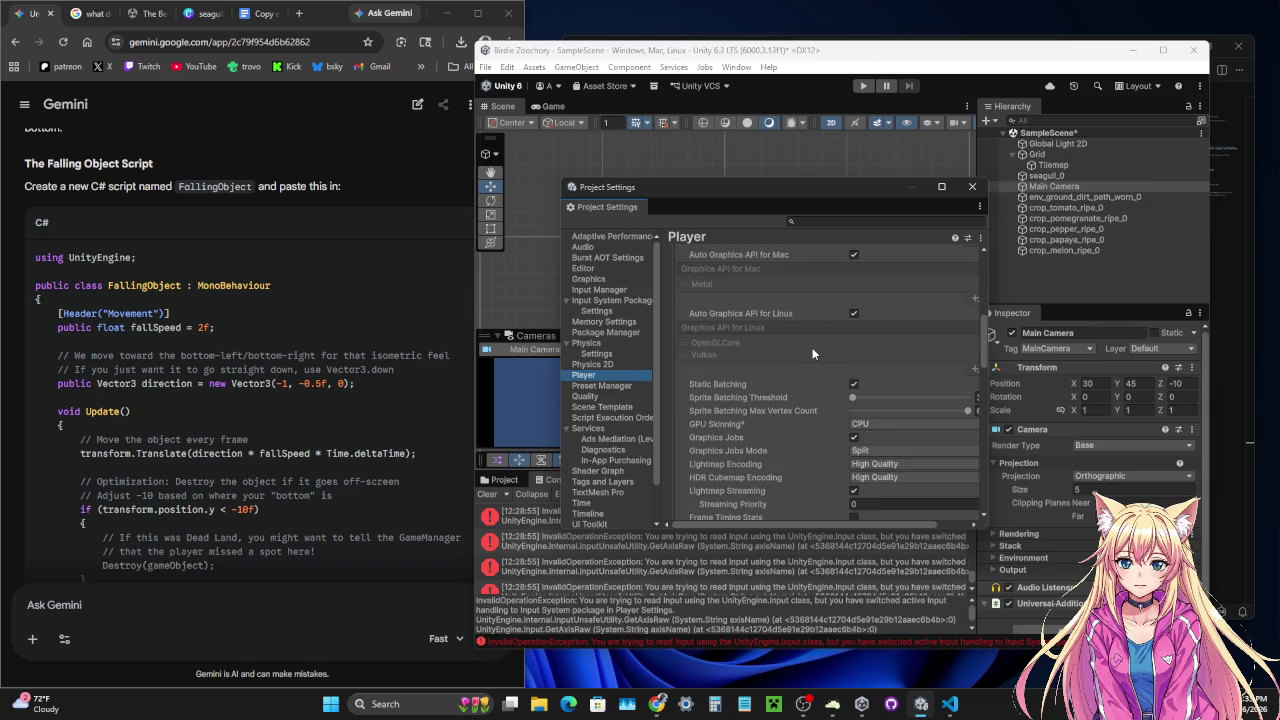
scroll(812, 353, "down", 1)
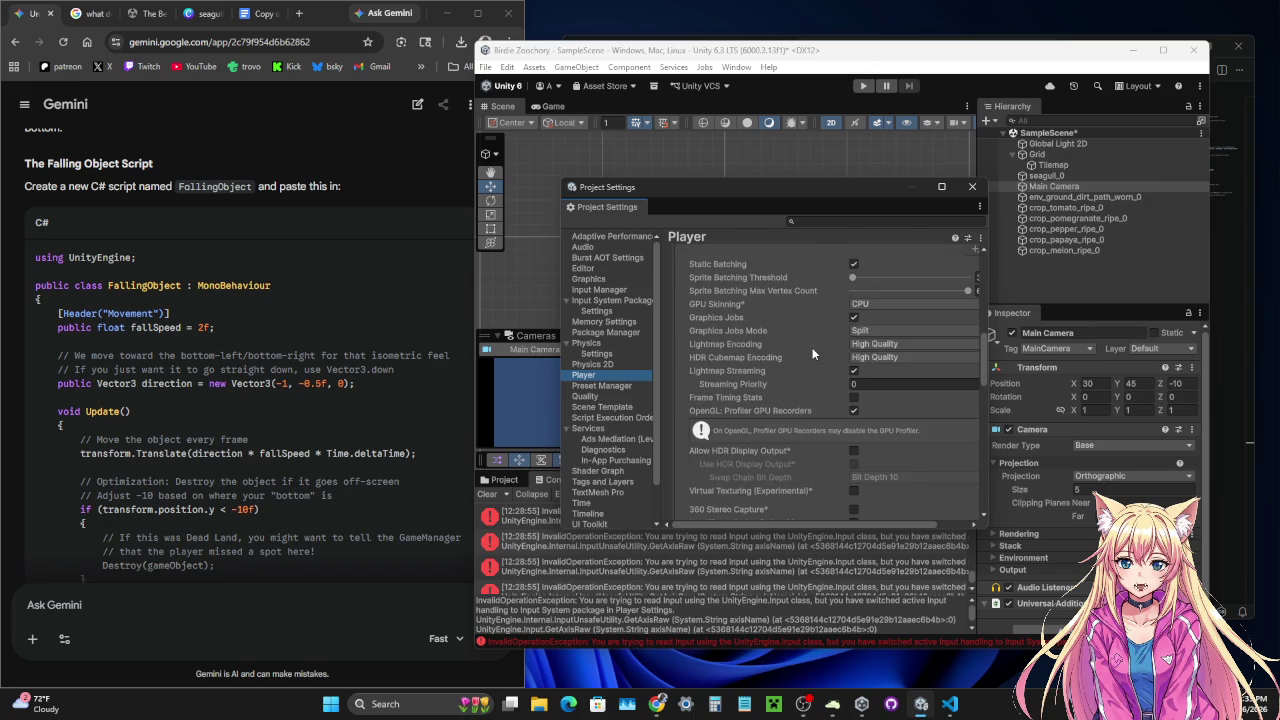
scroll(812, 353, "down", 1)
scroll(812, 353, "down", 3)
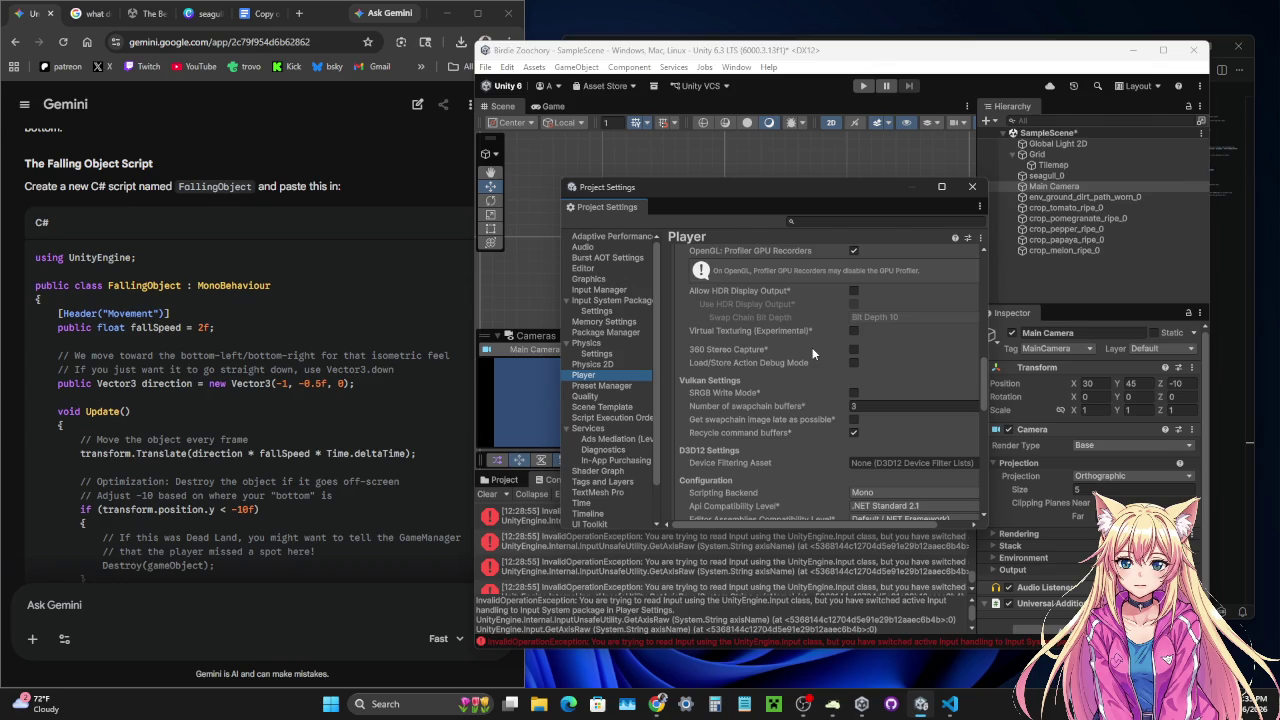
scroll(812, 353, "down", 1)
scroll(812, 353, "down", 1)
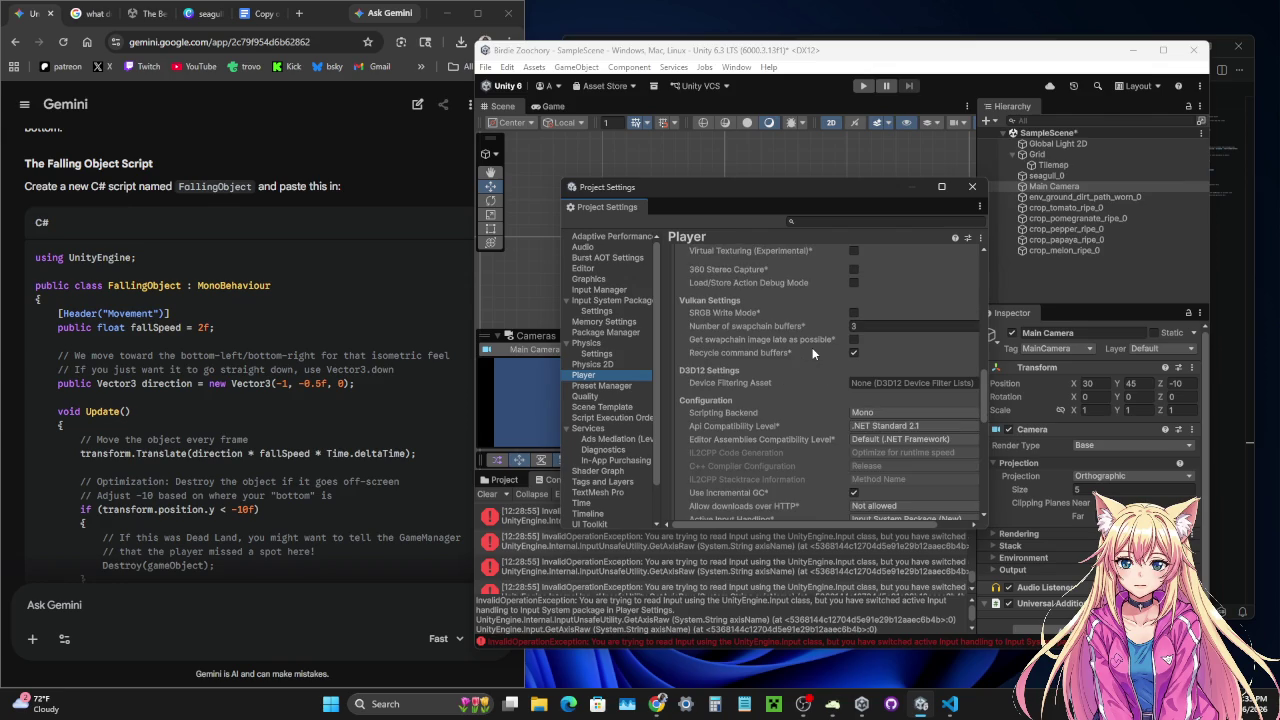
scroll(812, 353, "down", 1)
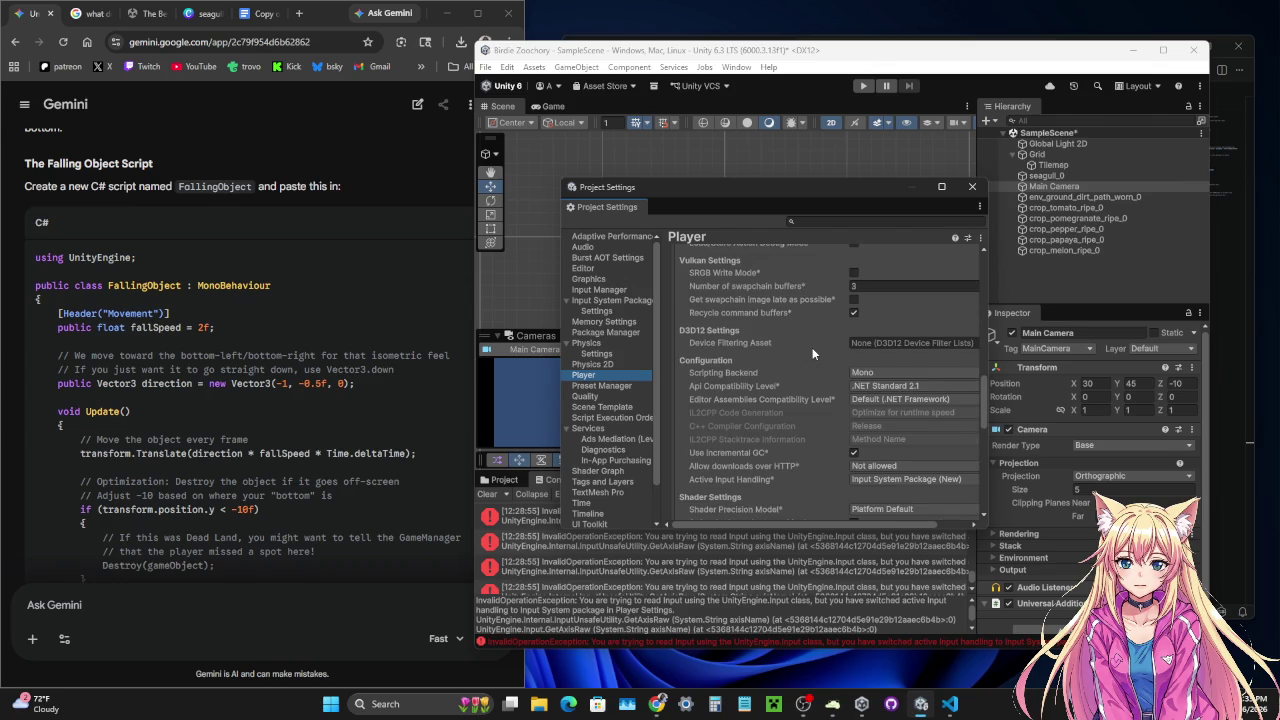
scroll(812, 347, "down", 3)
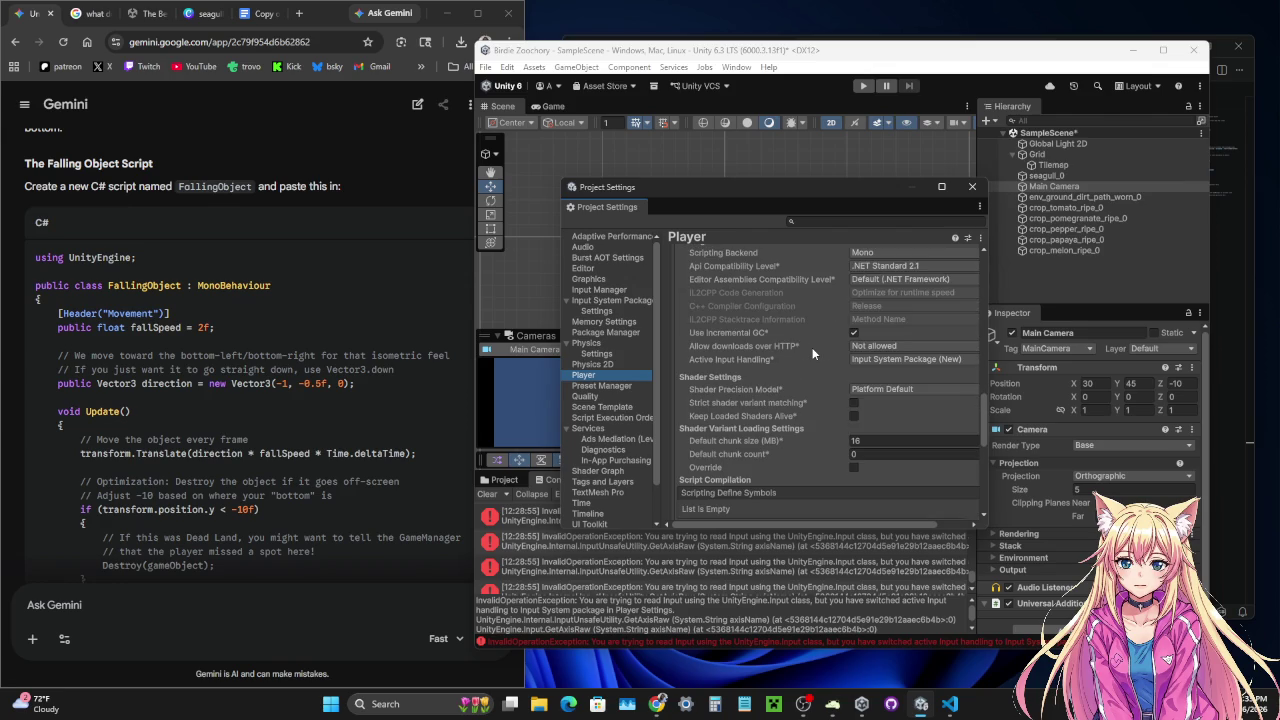
scroll(812, 352, "down", 1)
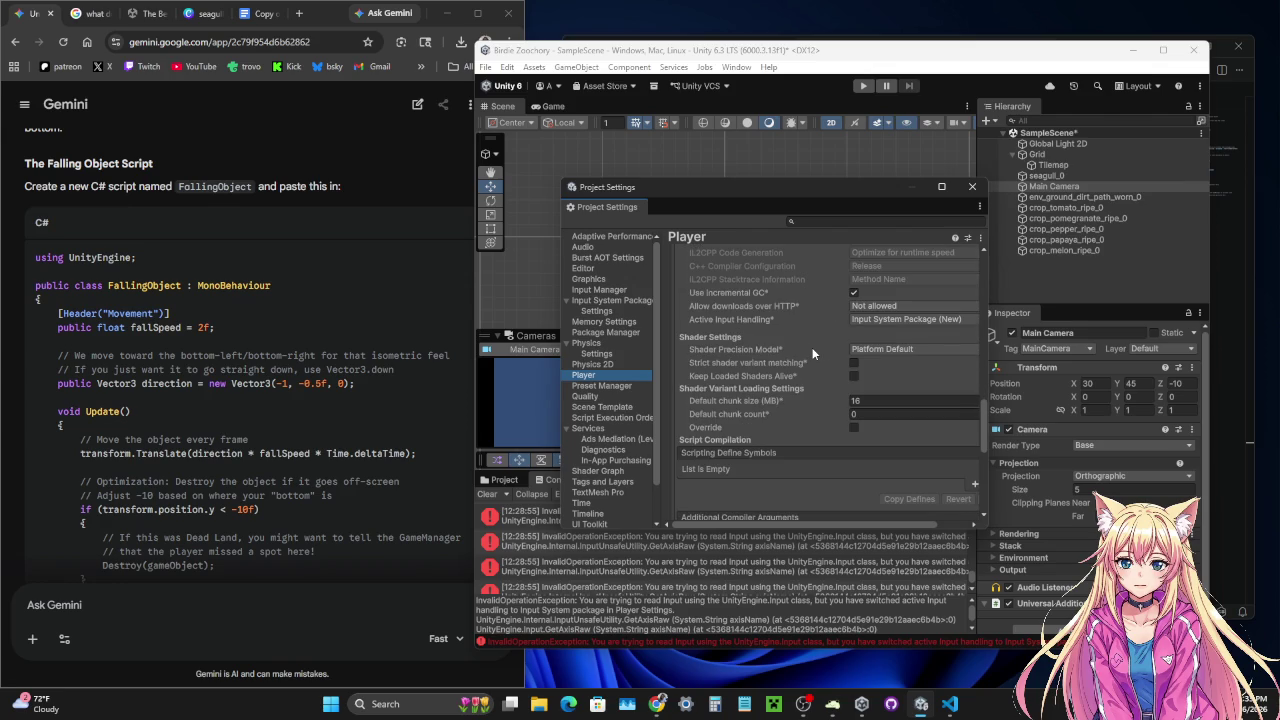
scroll(812, 350, "down", 1)
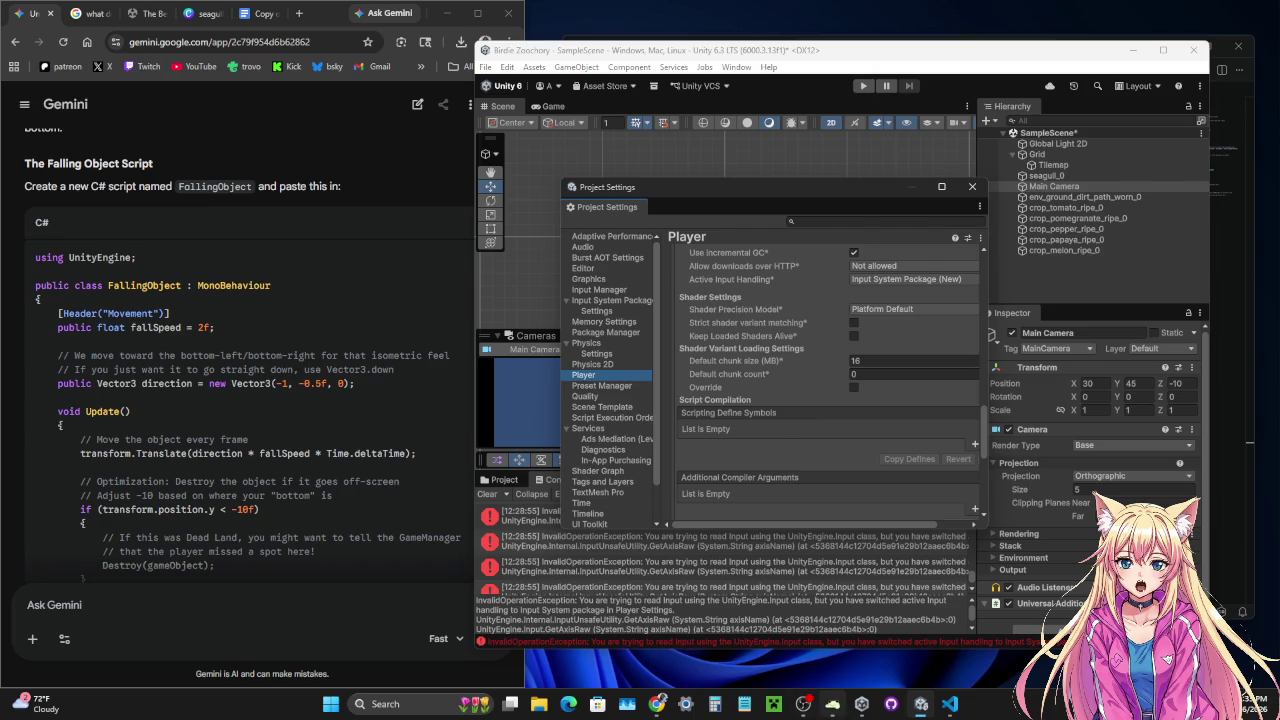
left_click(803, 704)
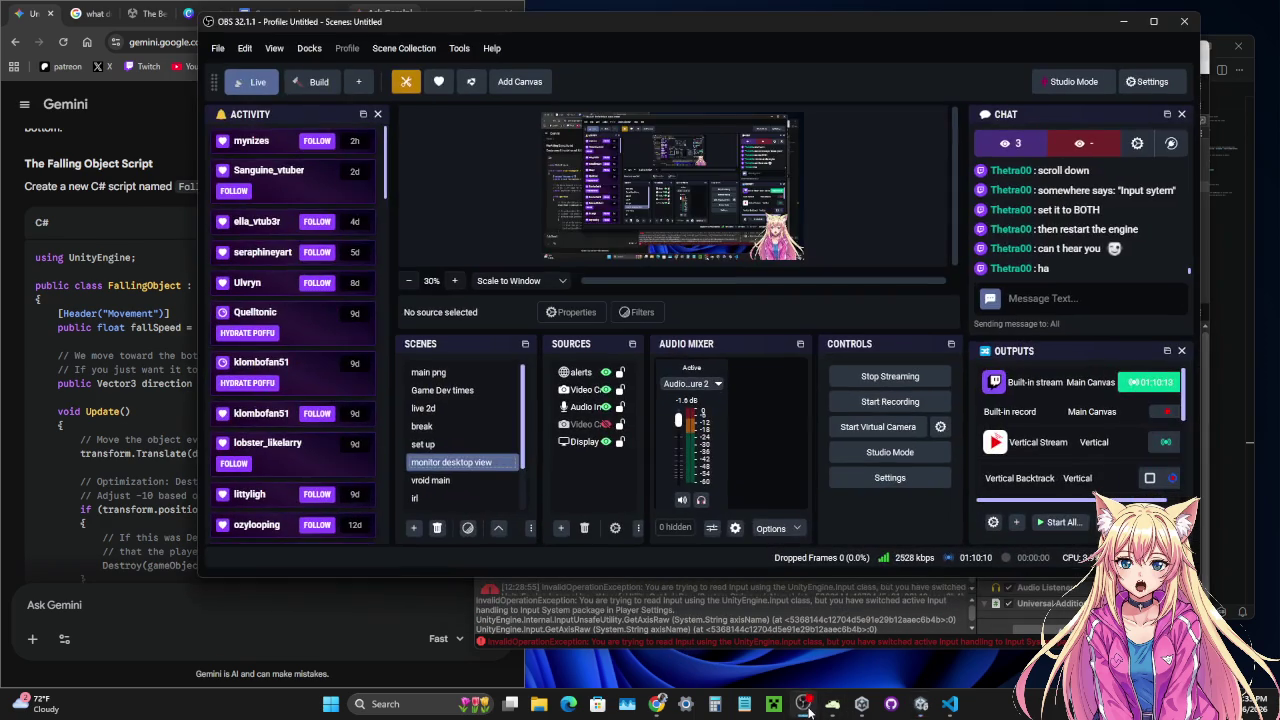
- Set the audio input capture's device to Microphone (Logi USB Headset), toggle monitoring, and minimize OBS
left_click(686, 384)
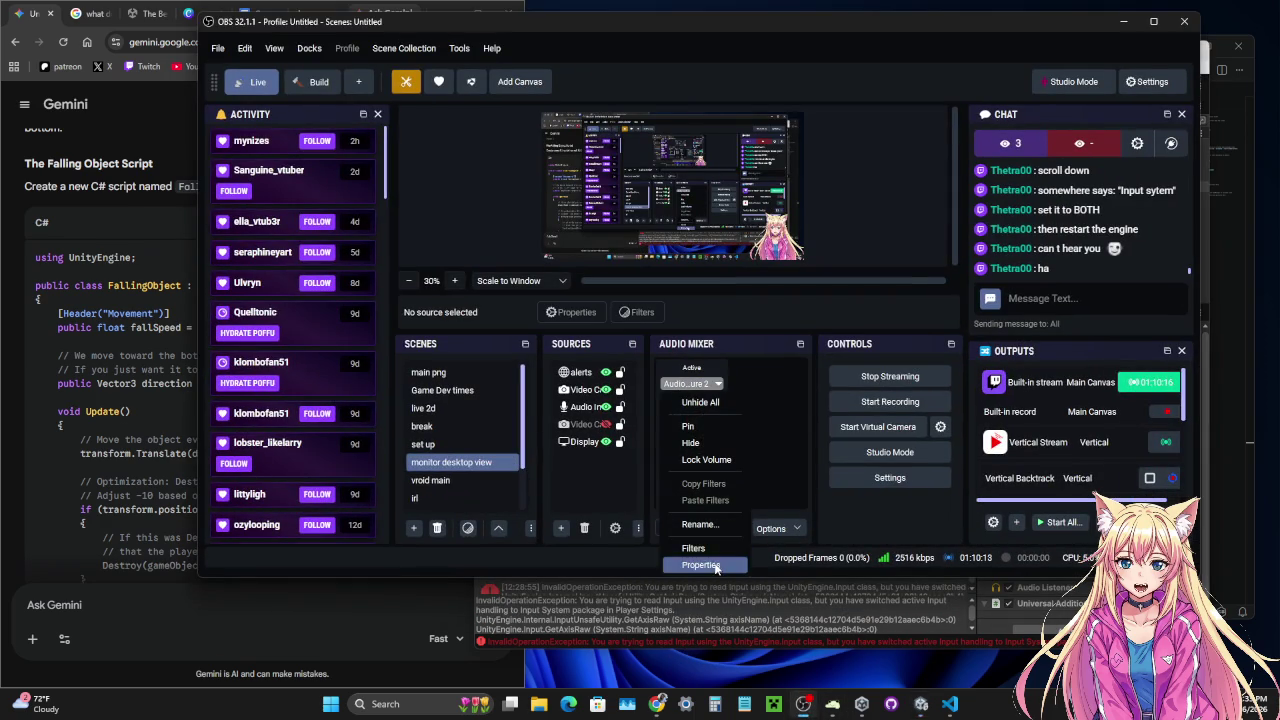
left_click(716, 566)
left_click(619, 135)
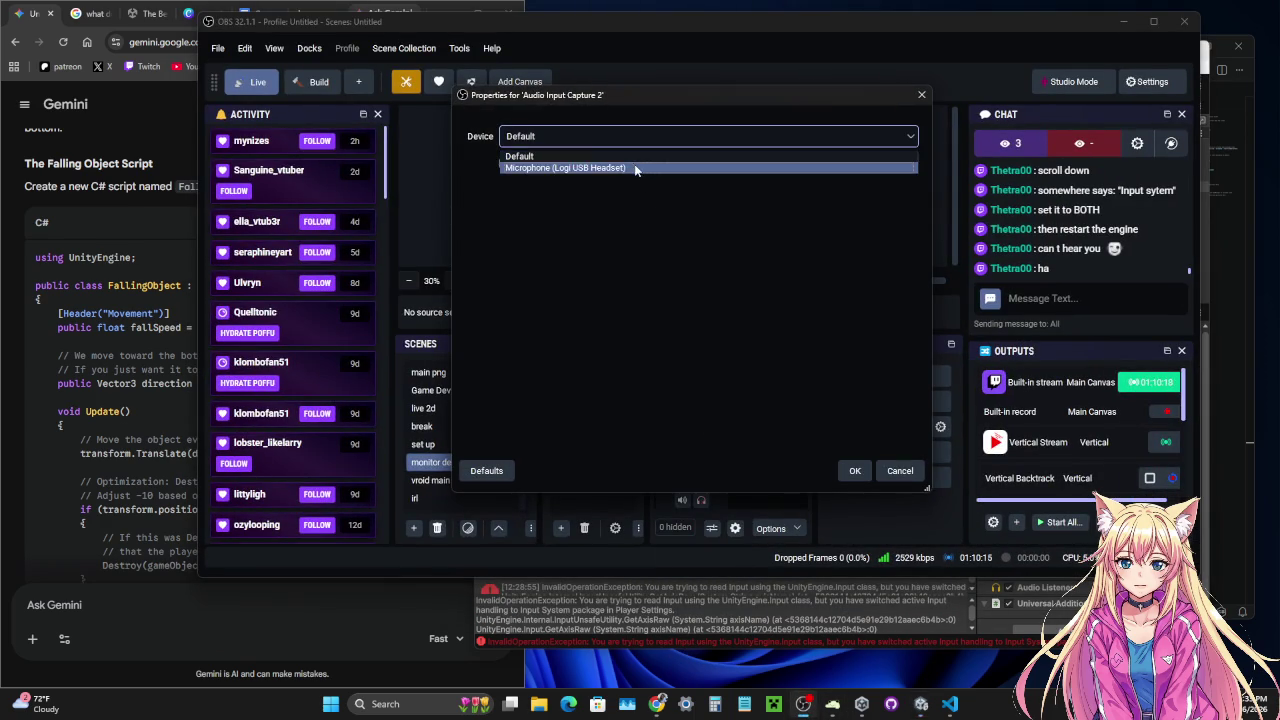
left_click(635, 168)
left_click(855, 470)
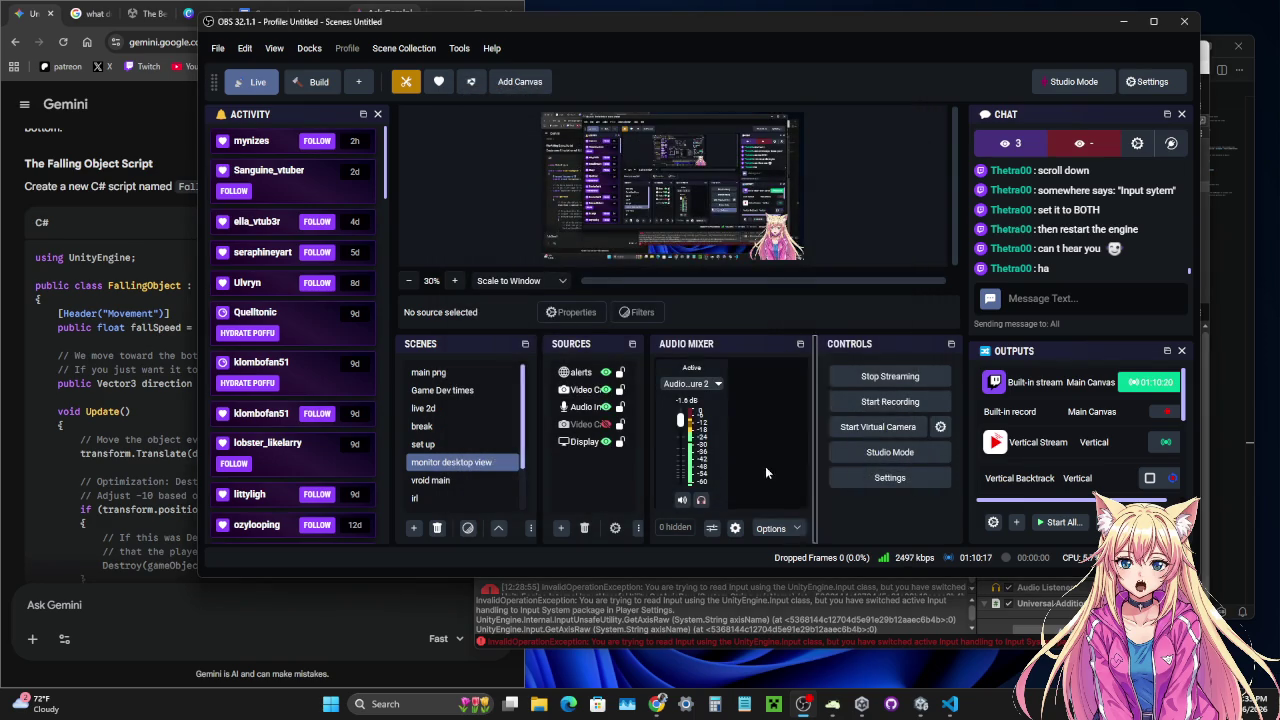
left_click(701, 499)
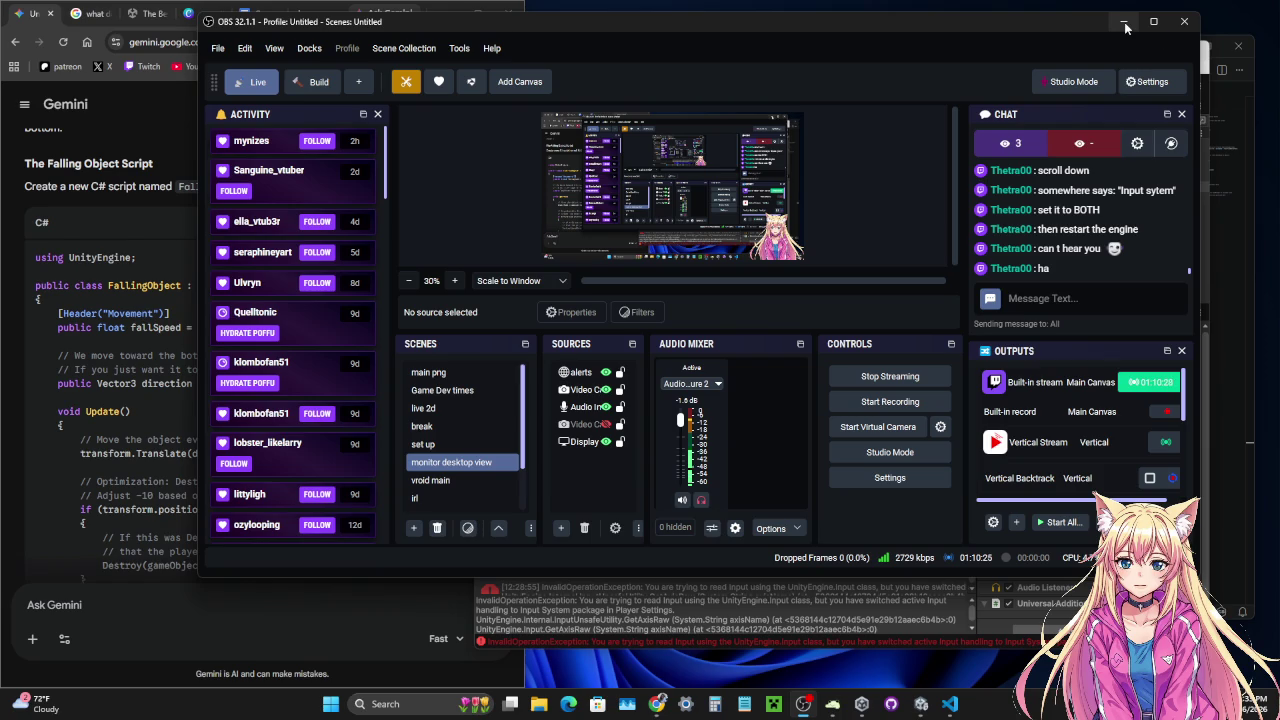
left_click(1125, 24)
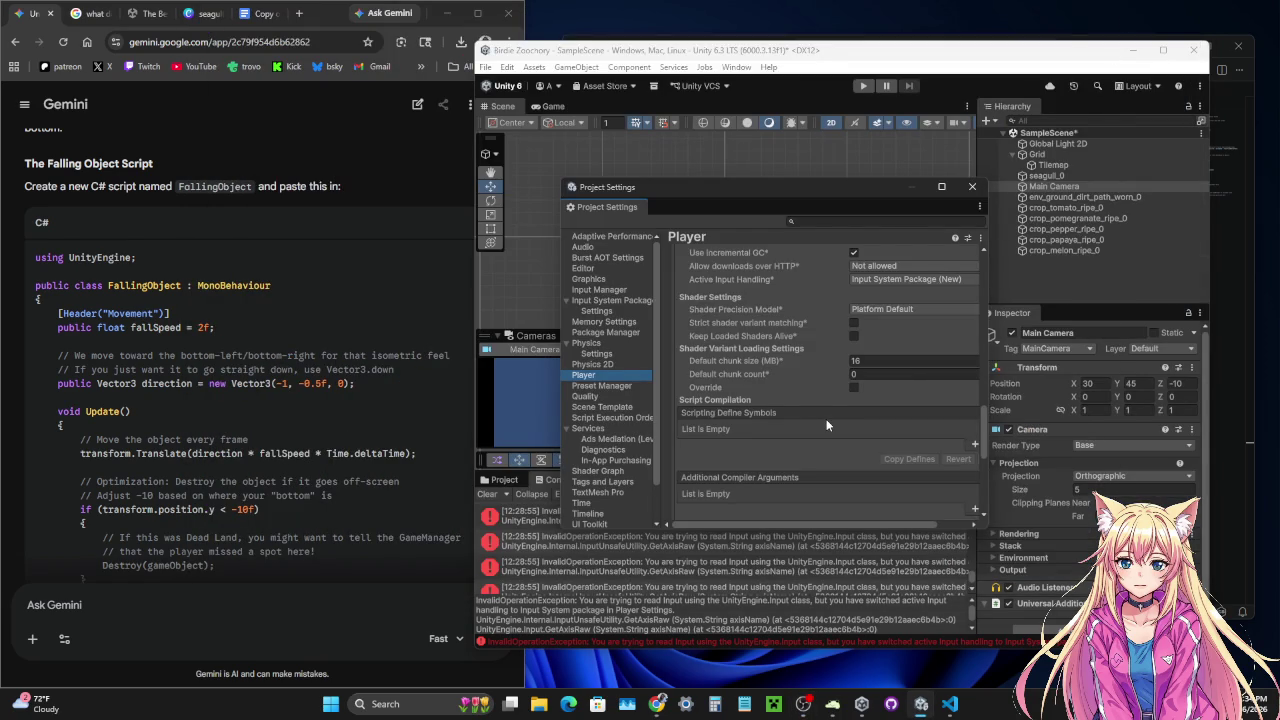
scroll(826, 424, "down", 1)
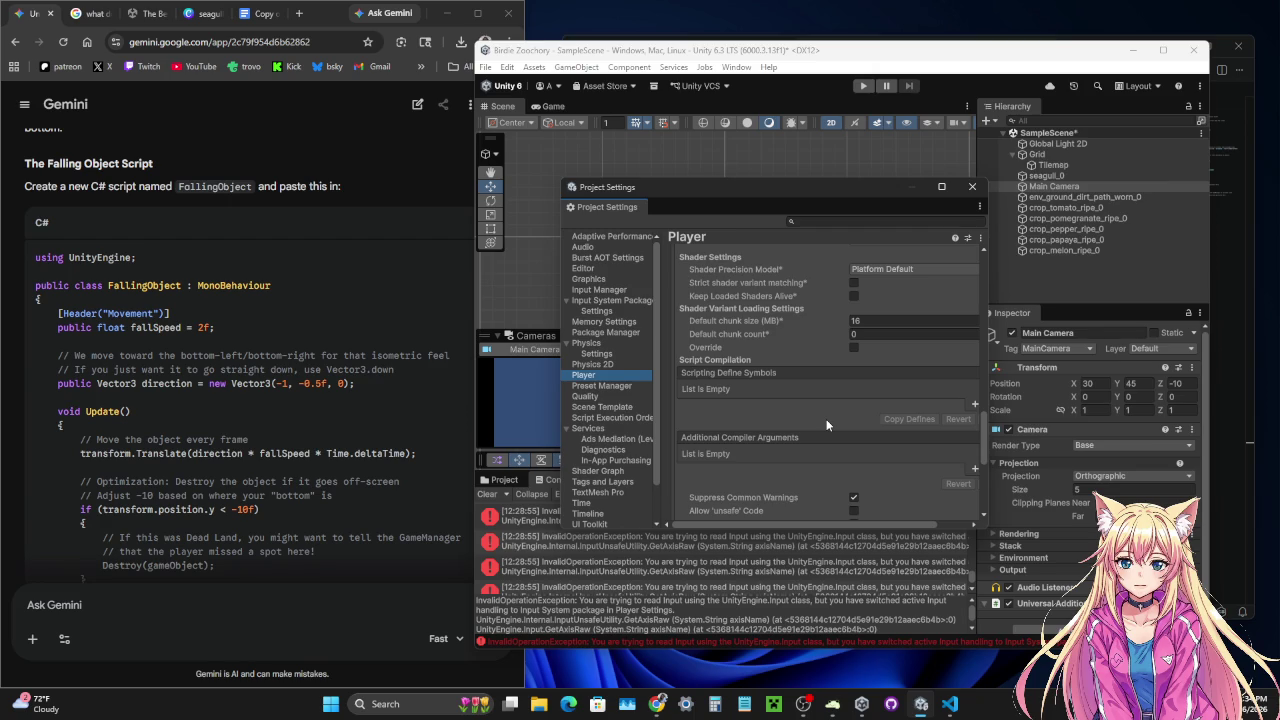
scroll(826, 424, "down", 1)
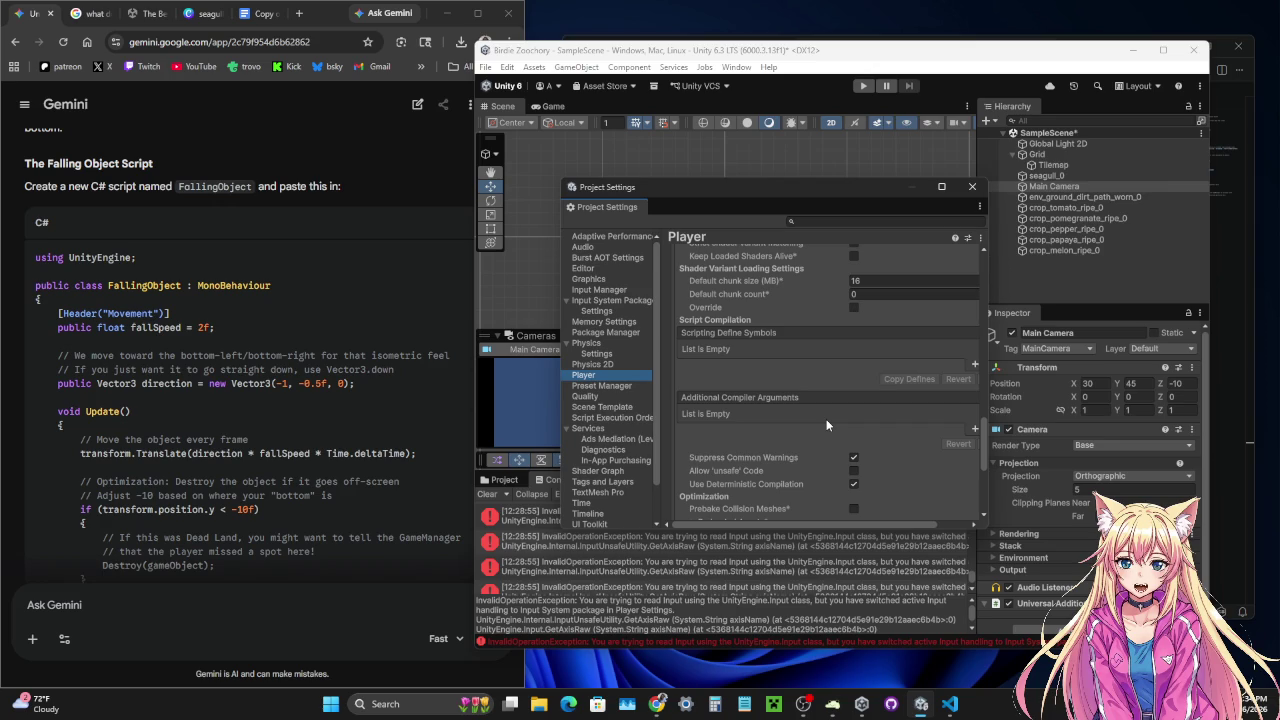
scroll(826, 424, "down", 1)
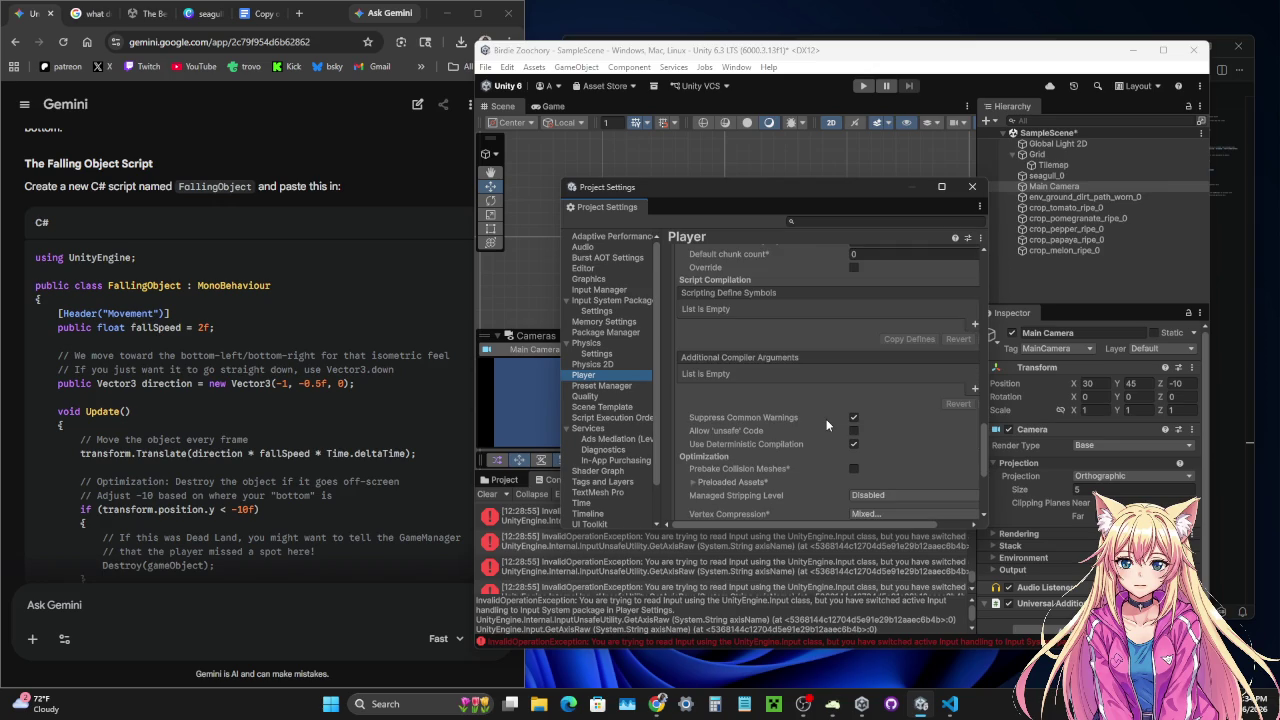
scroll(826, 424, "down", 1)
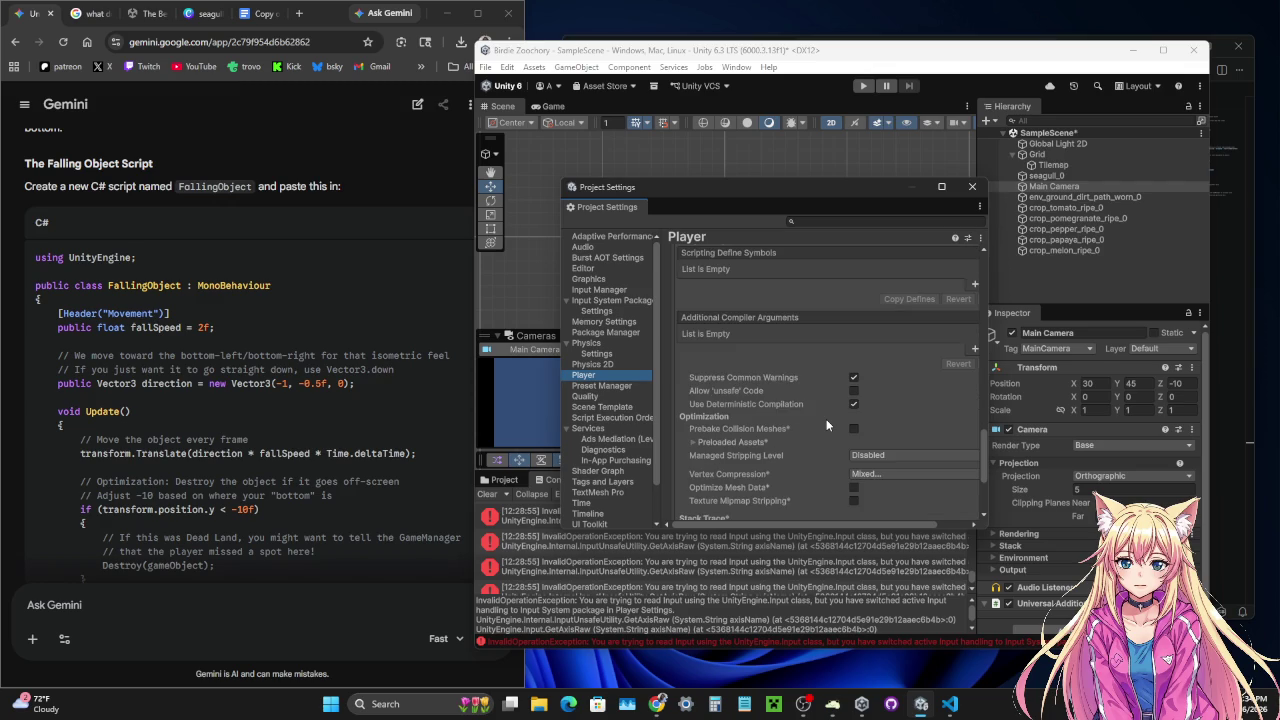
scroll(826, 424, "down", 1)
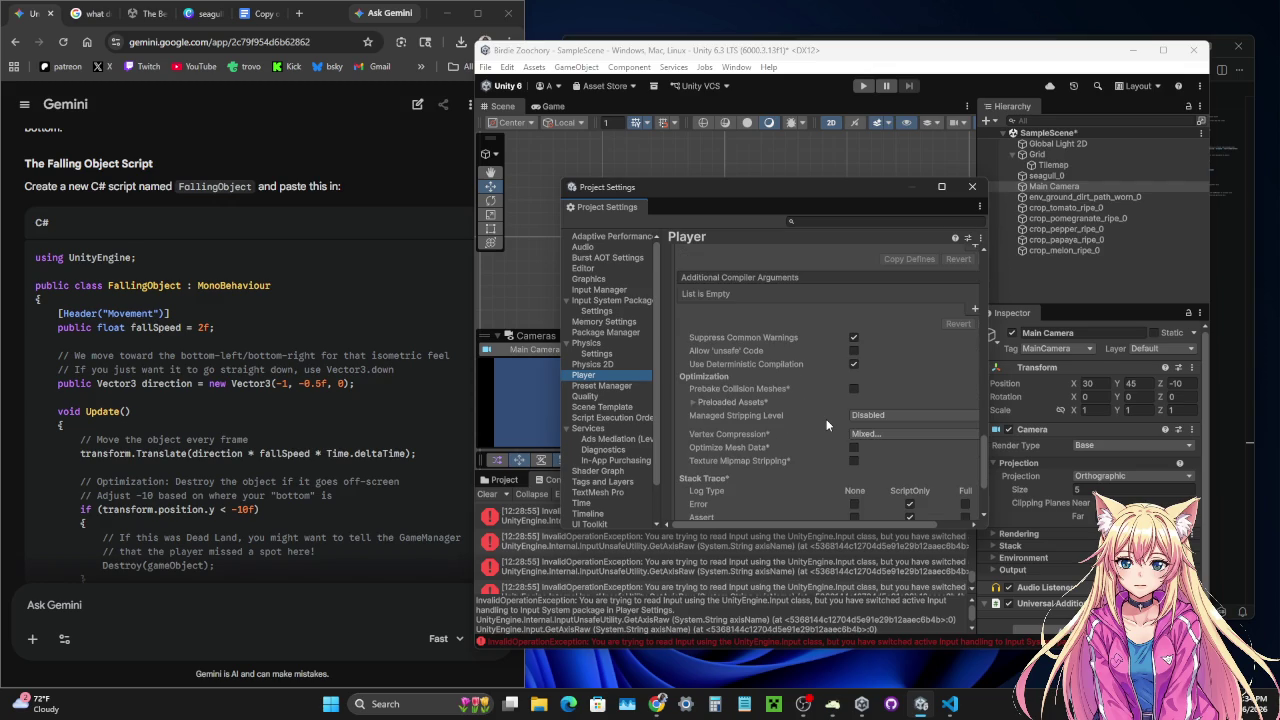
scroll(826, 424, "down", 1)
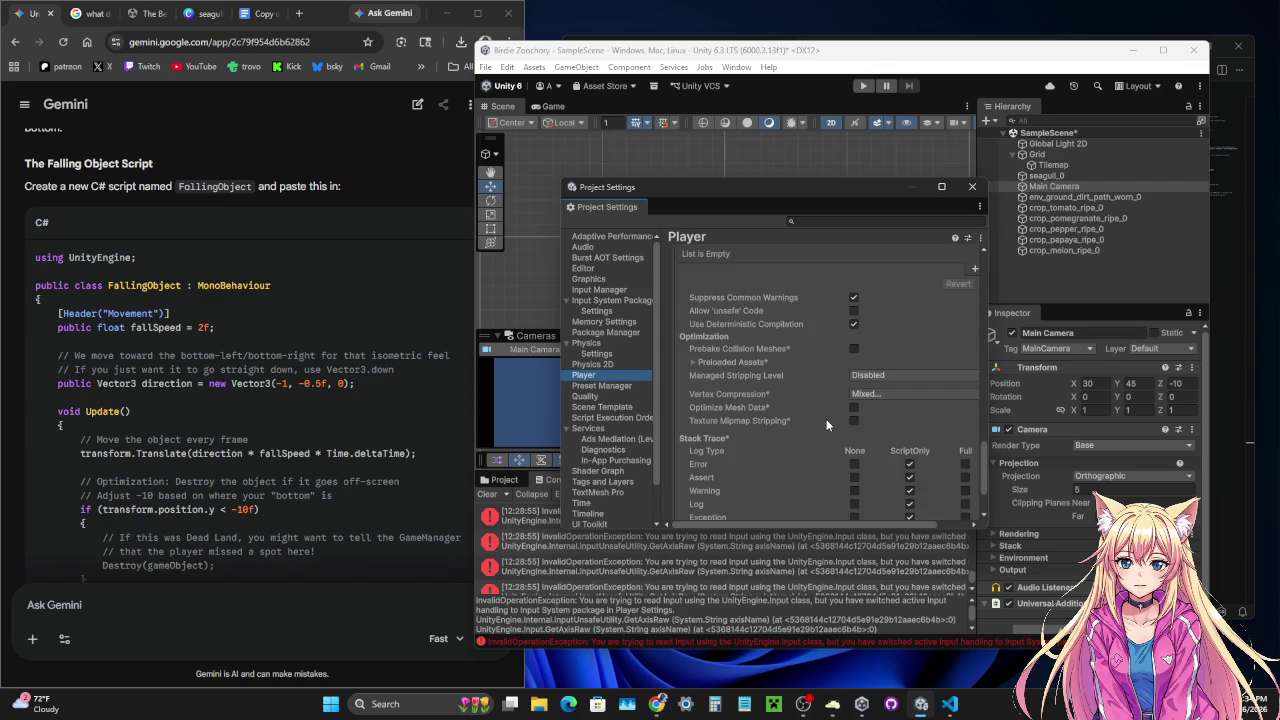
scroll(826, 424, "down", 1)
scroll(826, 424, "down", 1)
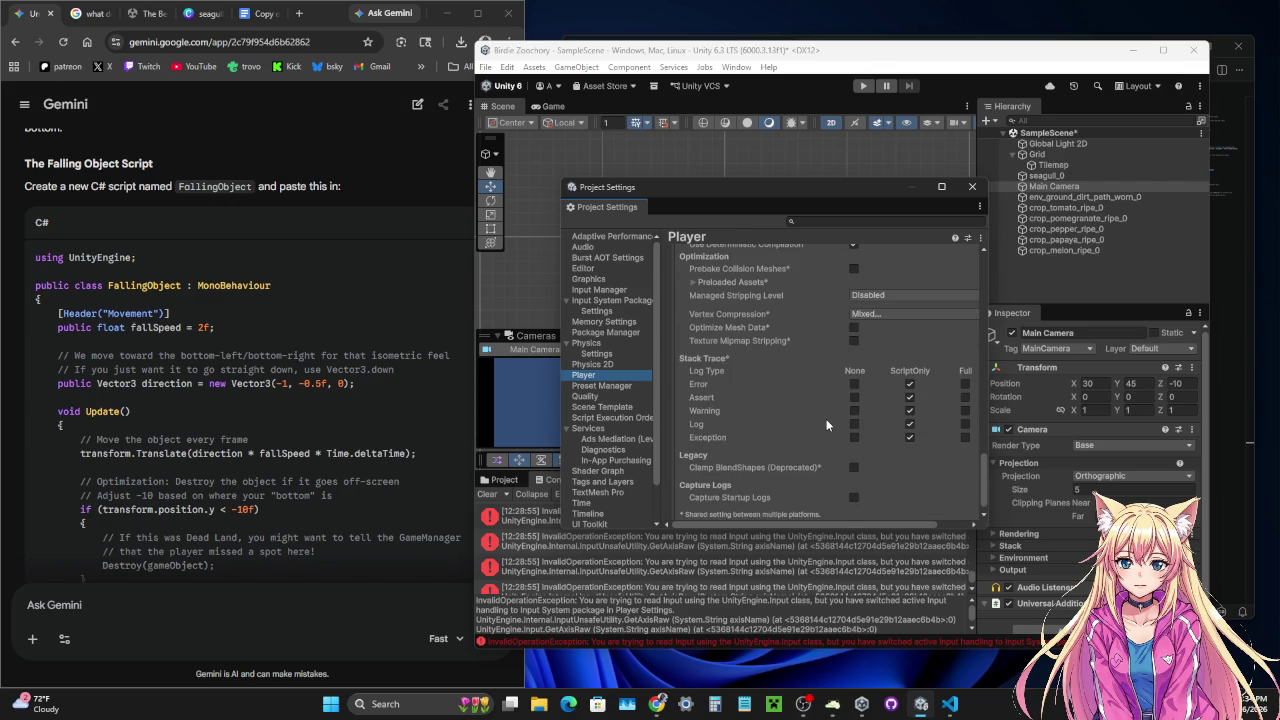
scroll(826, 424, "down", 1)
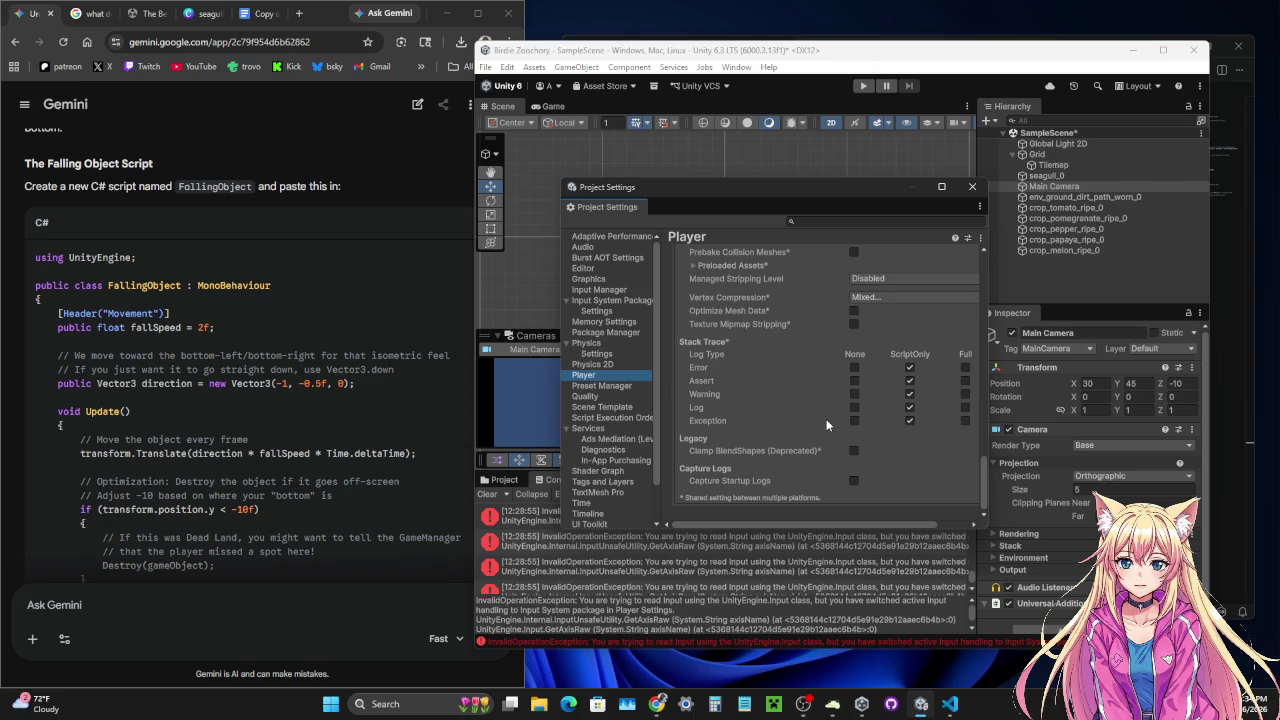
scroll(826, 420, "up", 2)
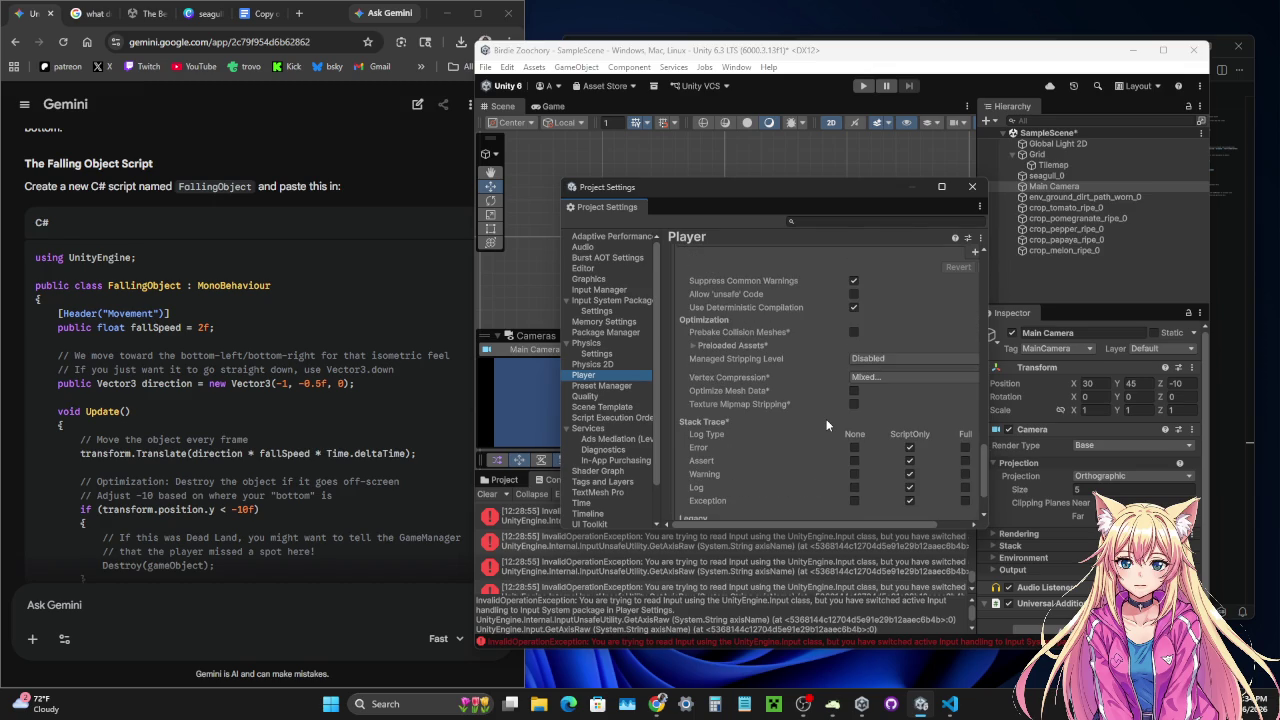
scroll(826, 419, "up", 1)
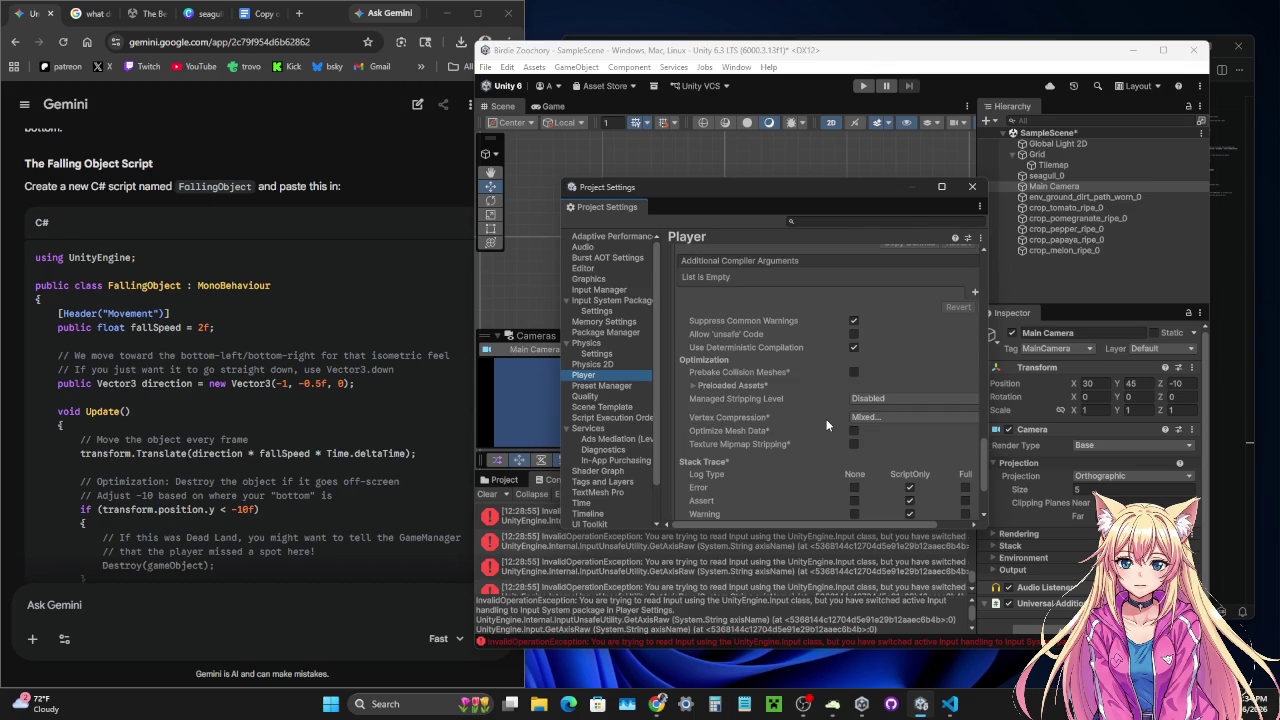
scroll(826, 419, "up", 1)
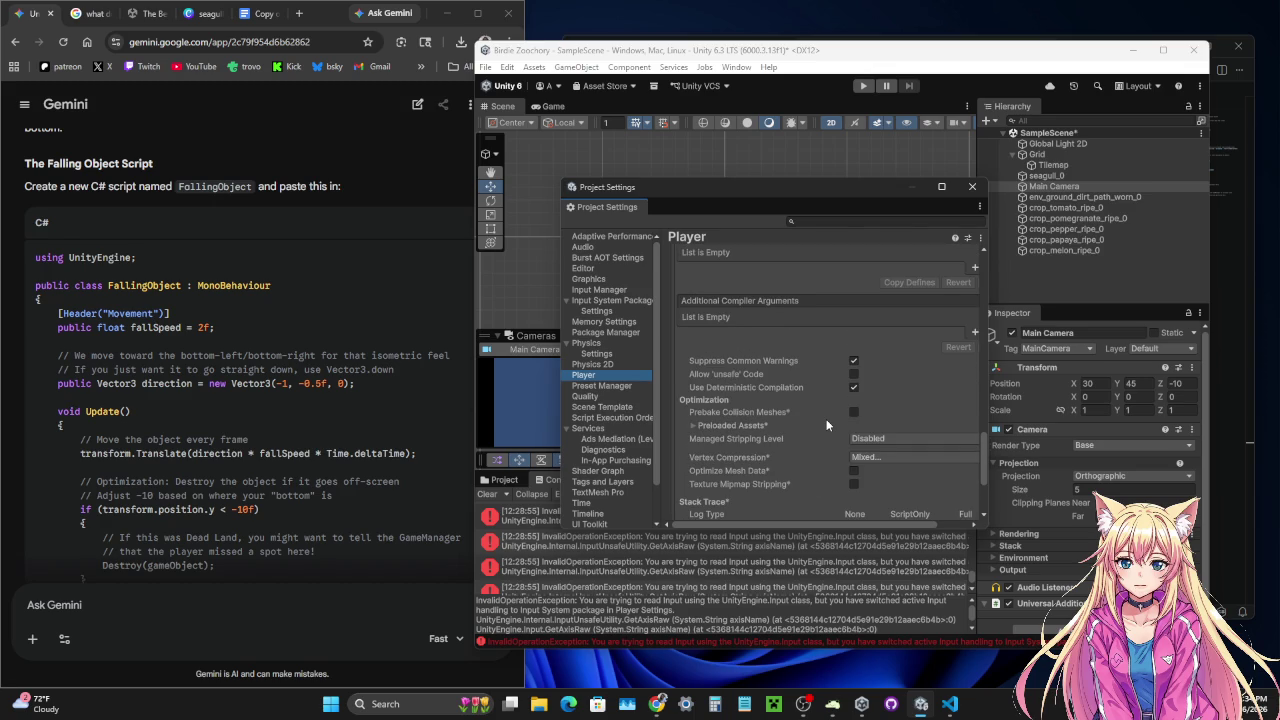
scroll(826, 419, "up", 1)
scroll(826, 419, "up", 1)
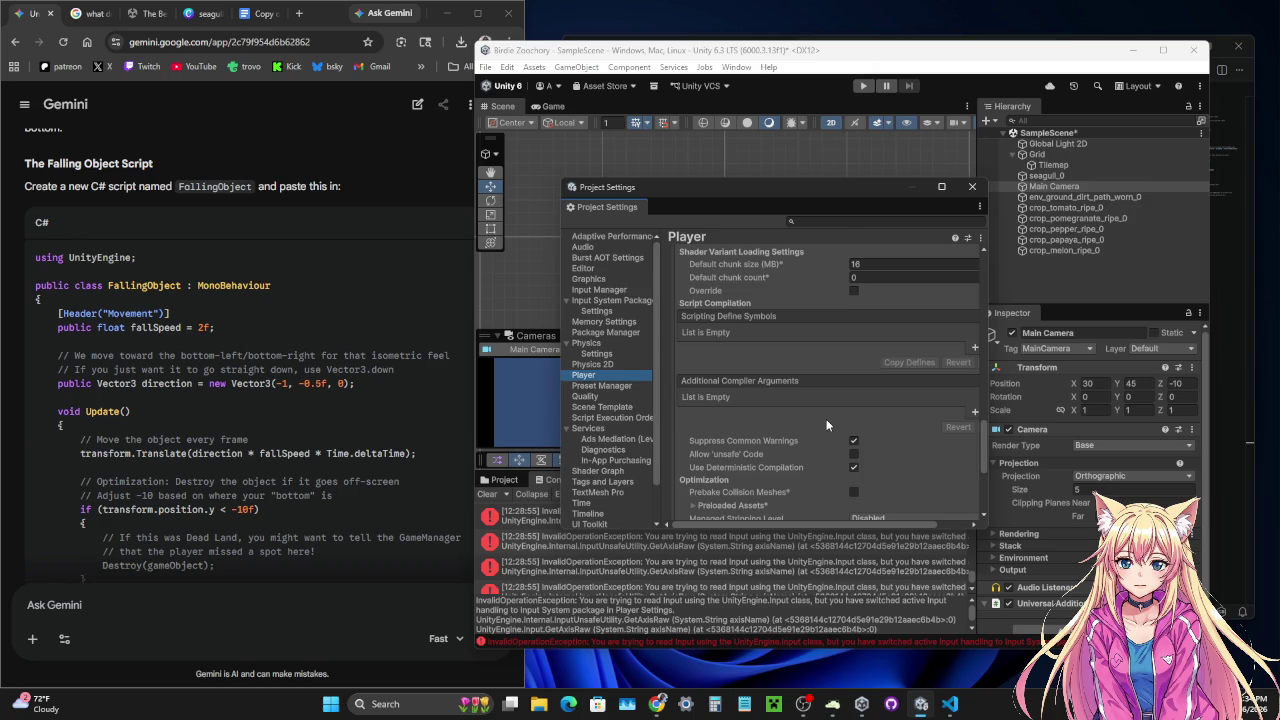
scroll(826, 424, "up", 1)
scroll(826, 424, "up", 1)
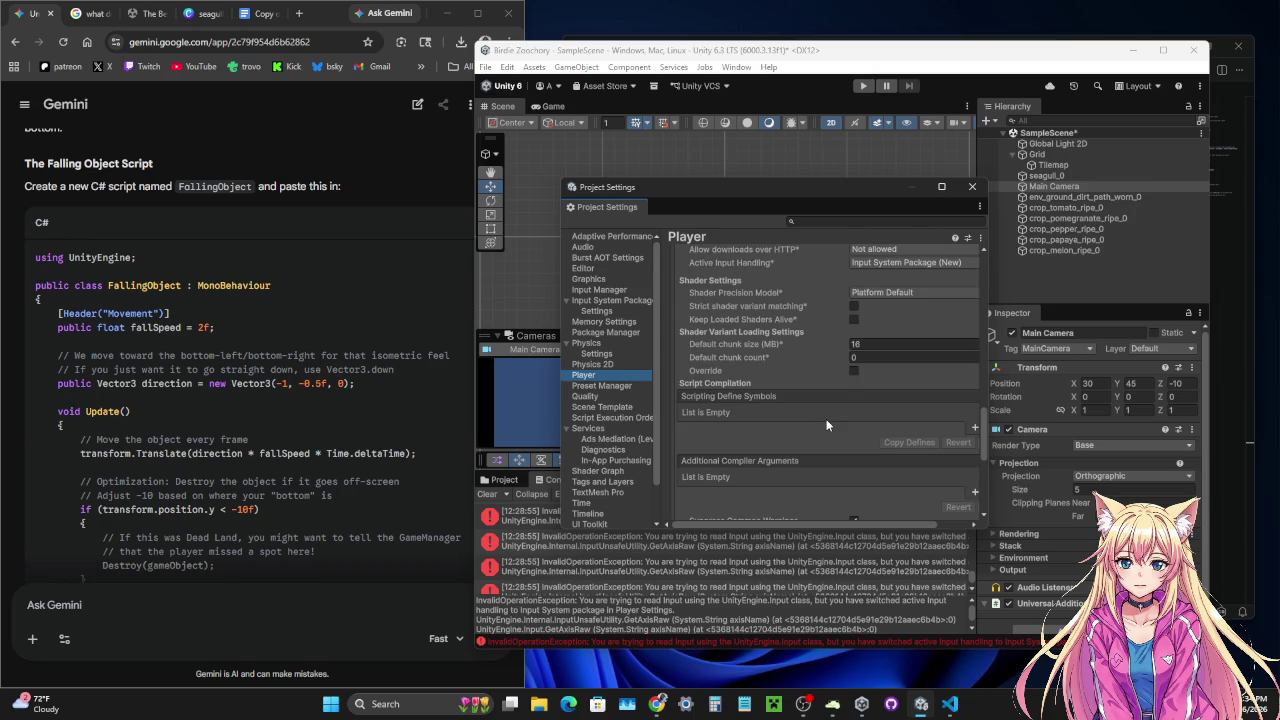
scroll(826, 424, "up", 1)
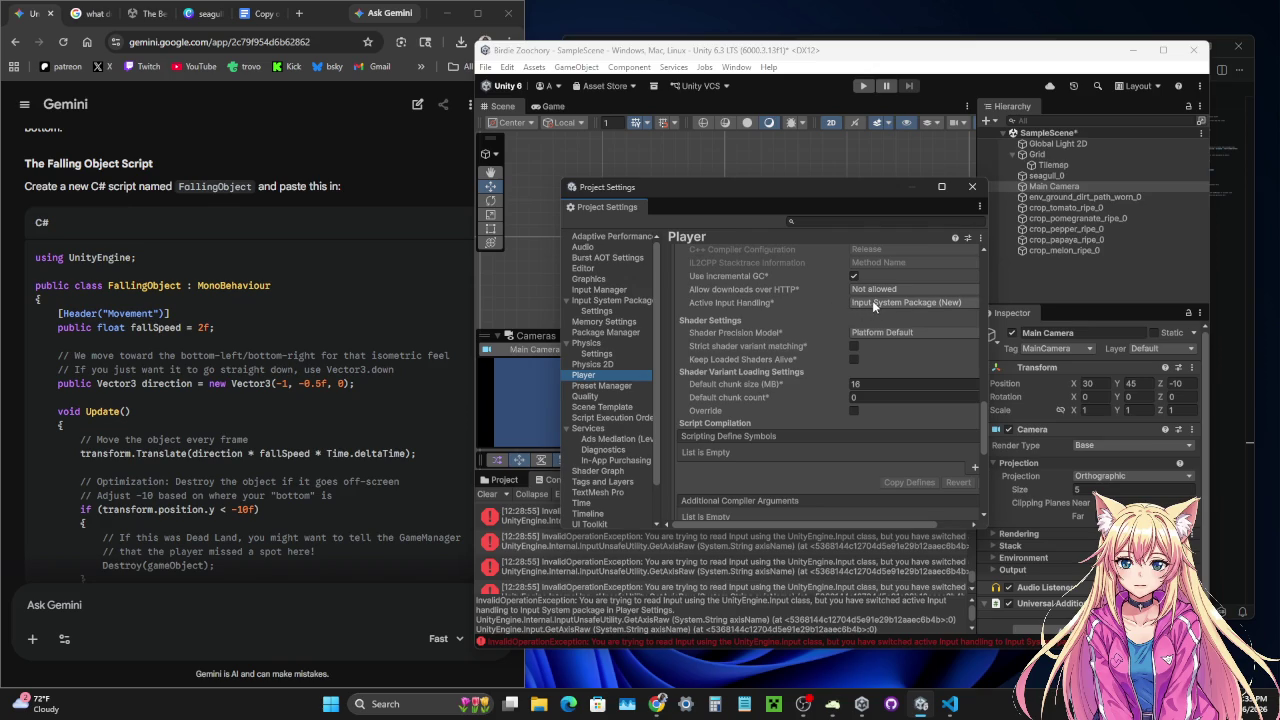
- Set Active Input Handling to Both, accept the editor restart, and save the modified scene
left_click(872, 302)
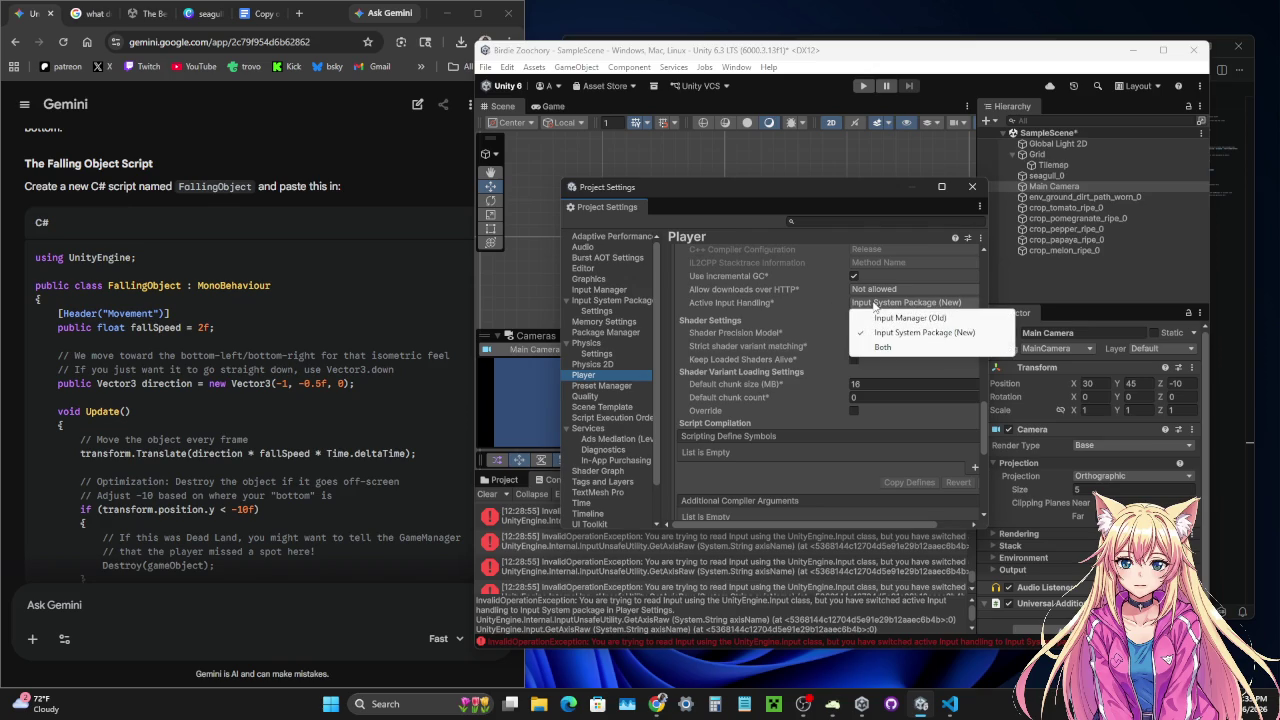
left_click(888, 347)
left_click(880, 378)
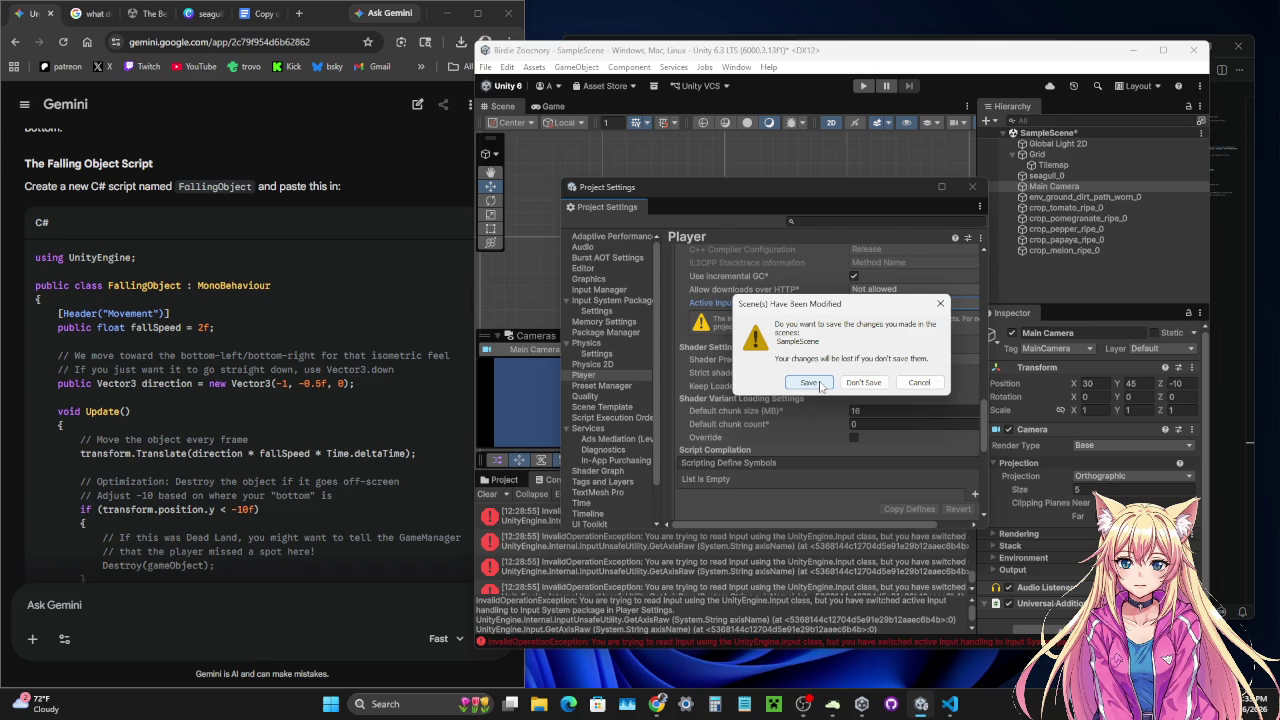
left_click(812, 383)
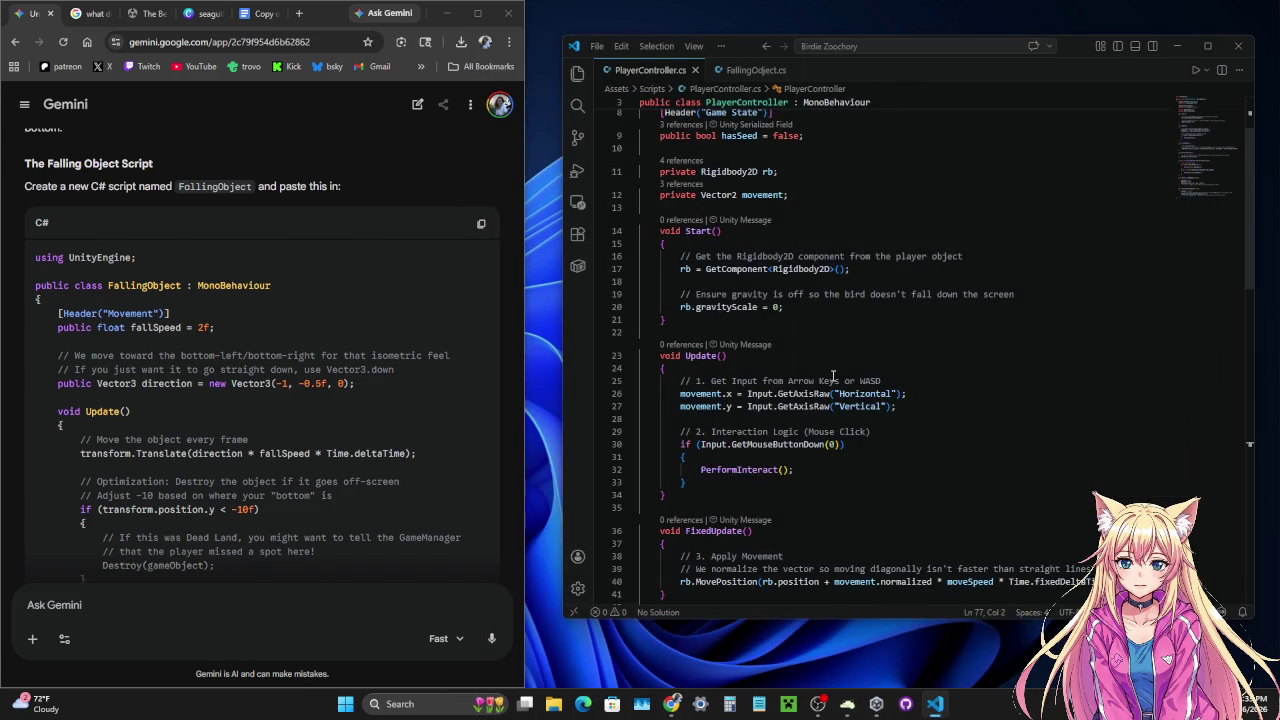
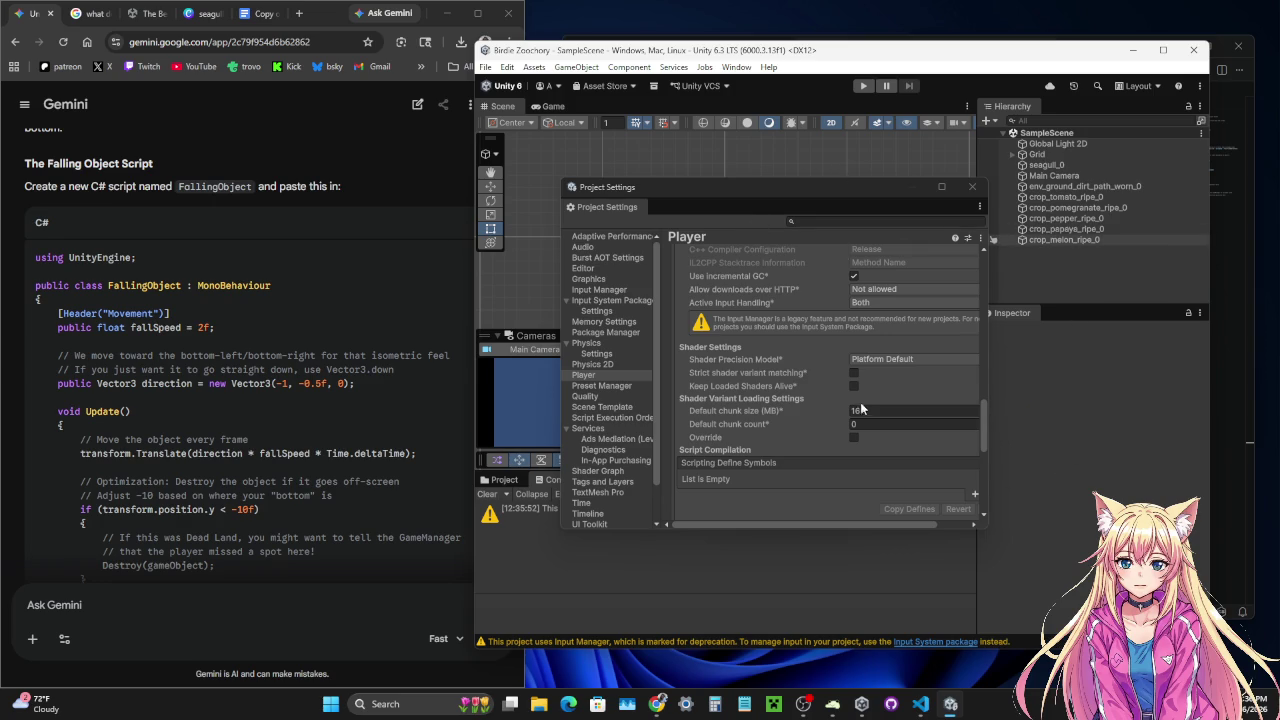
- Close Project Settings and play-test the scene, which logs missing Rigidbody2D errors for seagull_0
scroll(861, 402, "down", 3)
scroll(861, 402, "up", 3)
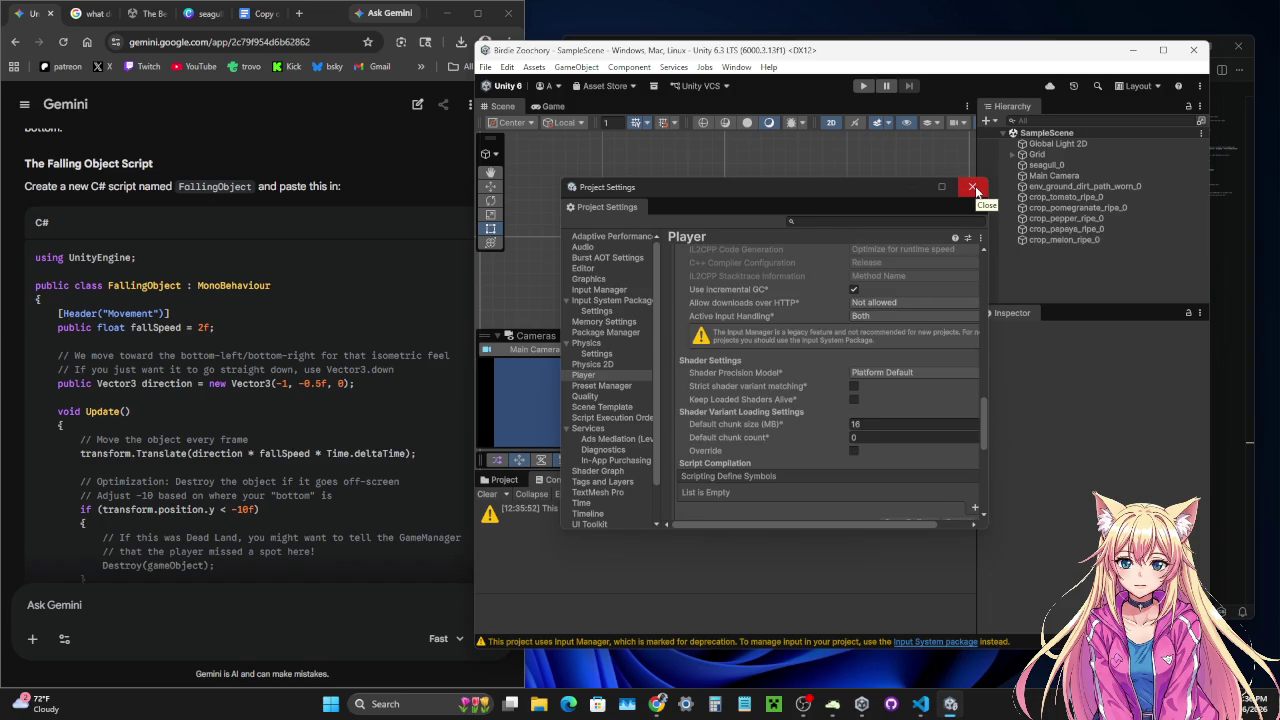
left_click(975, 190)
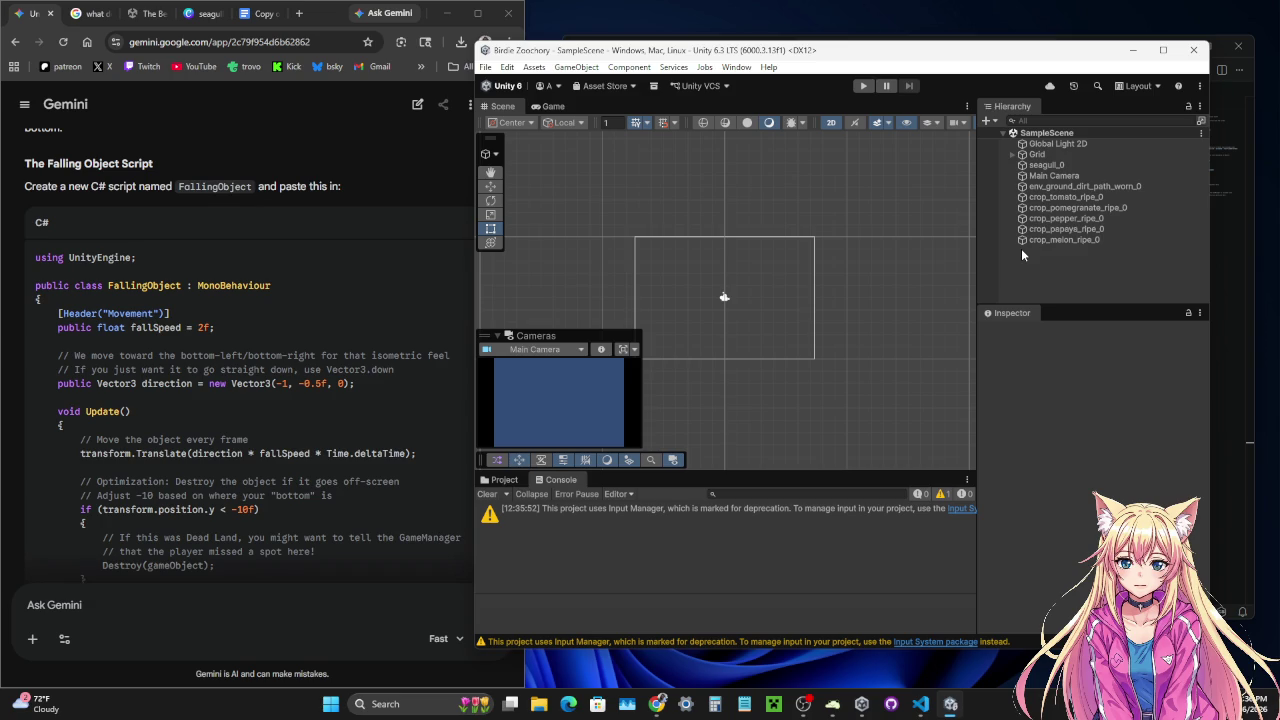
left_click(861, 85)
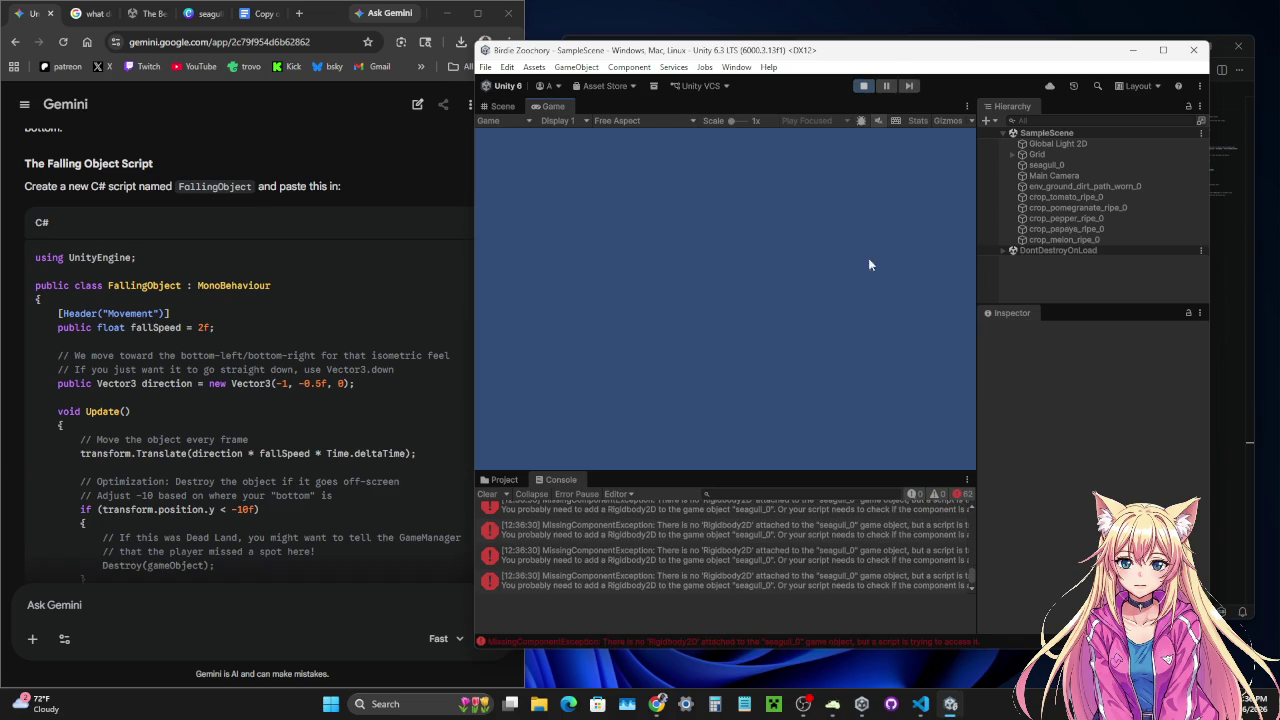
left_click(863, 87)
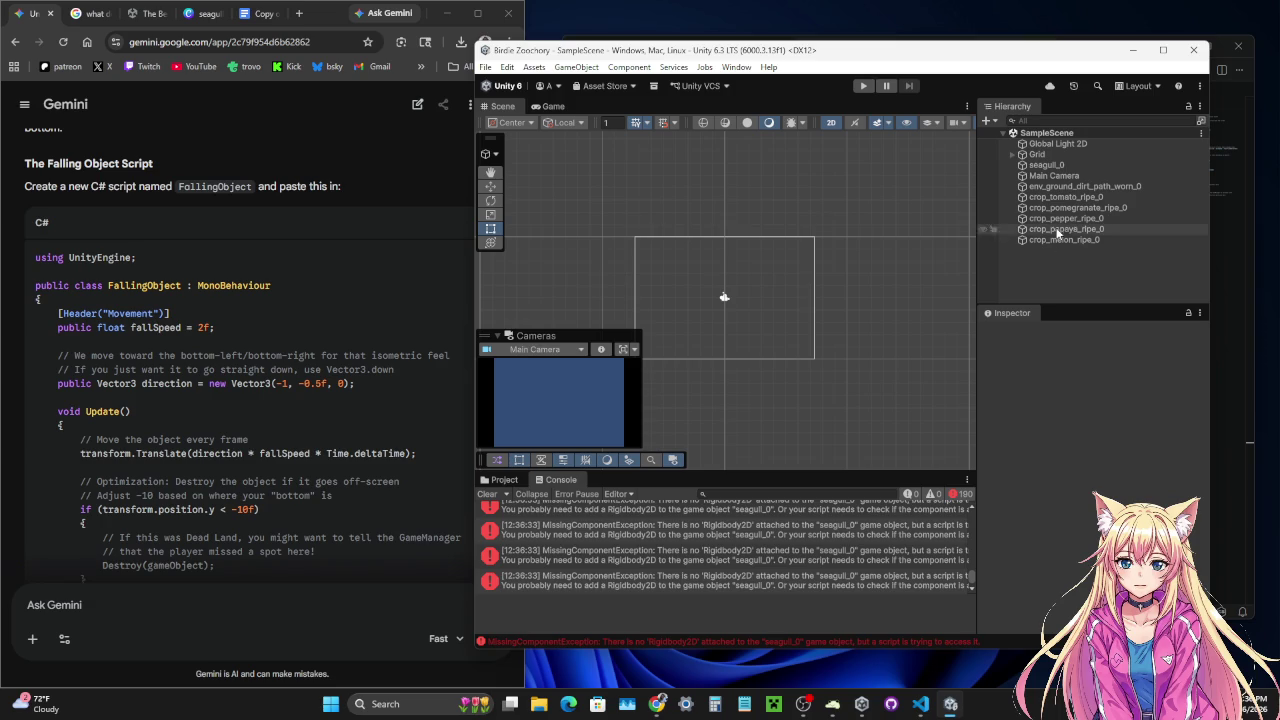
- Select seagull_0 and add a Rigidbody 2D component by searching 'rigi'
double_click(1050, 165)
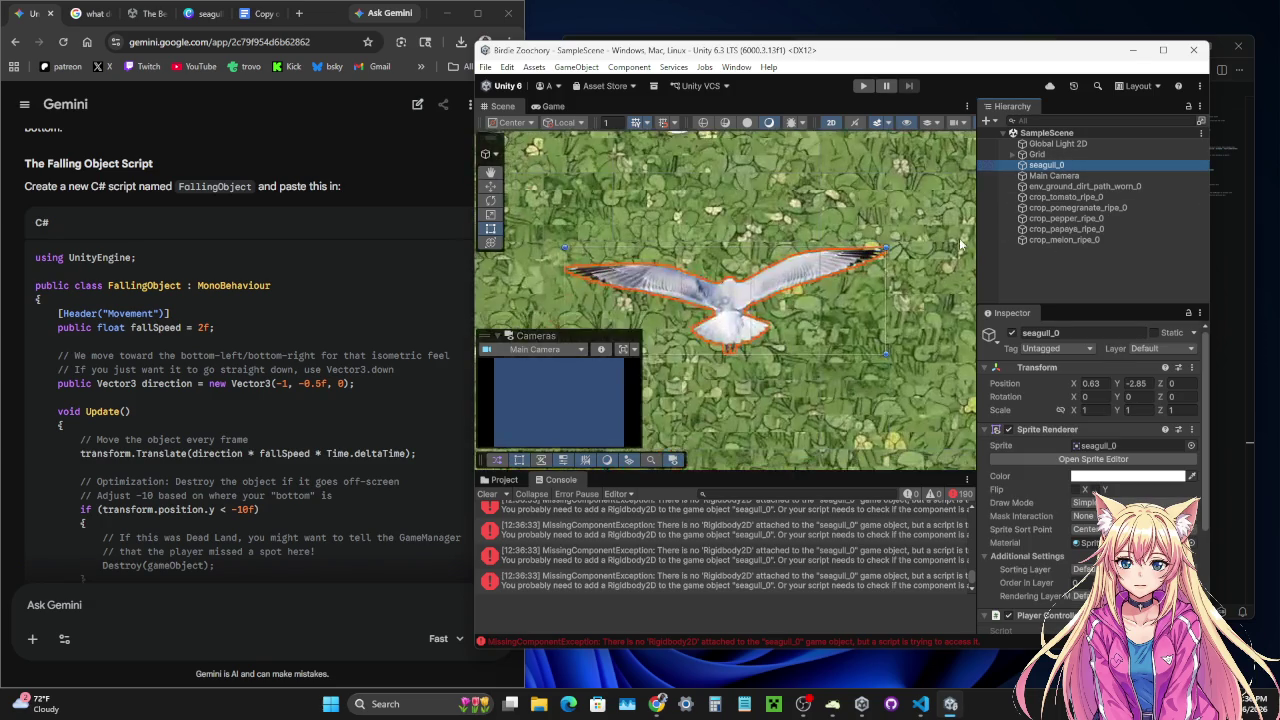
scroll(836, 335, "down", 3)
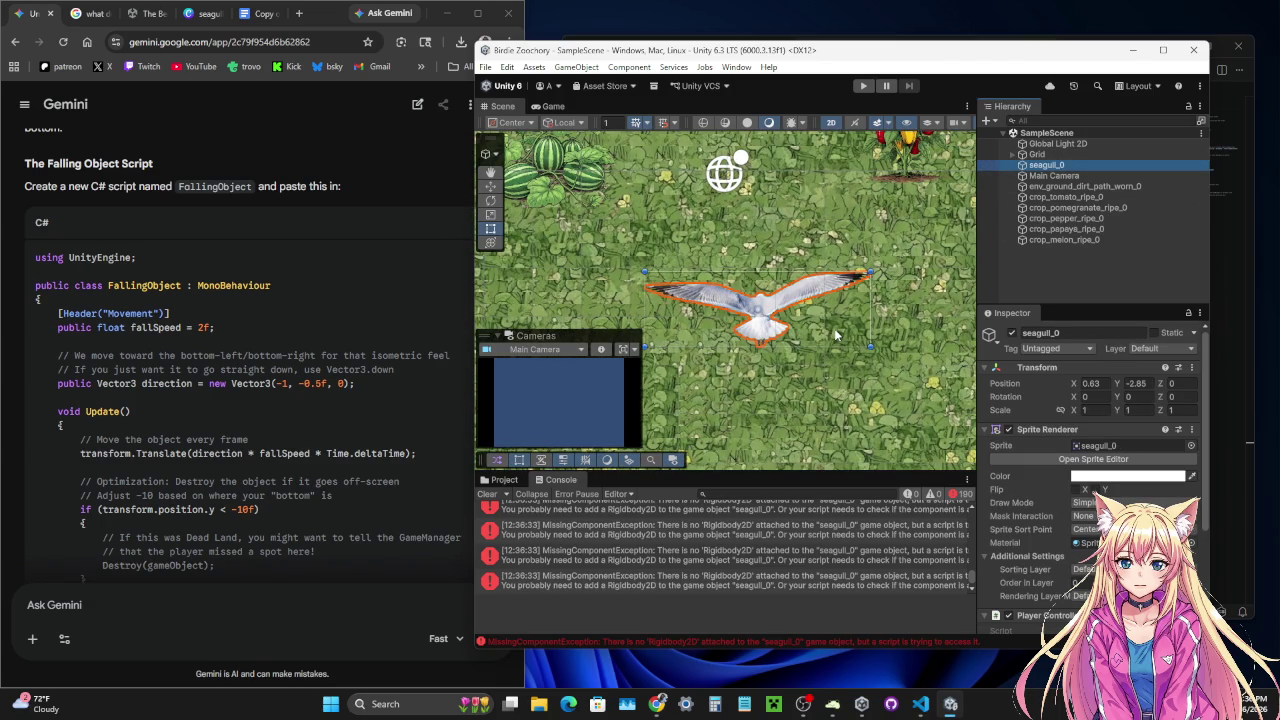
scroll(836, 335, "down", 1)
scroll(836, 335, "down", 4)
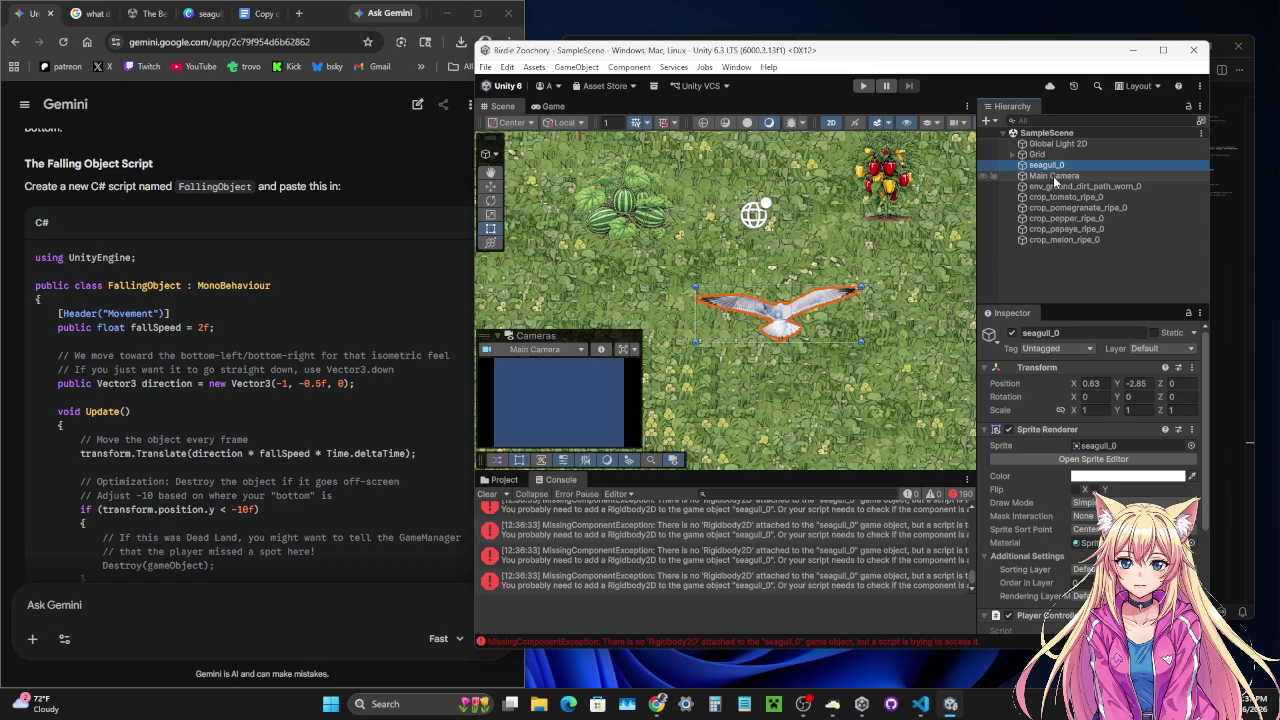
scroll(1061, 423, "down", 3)
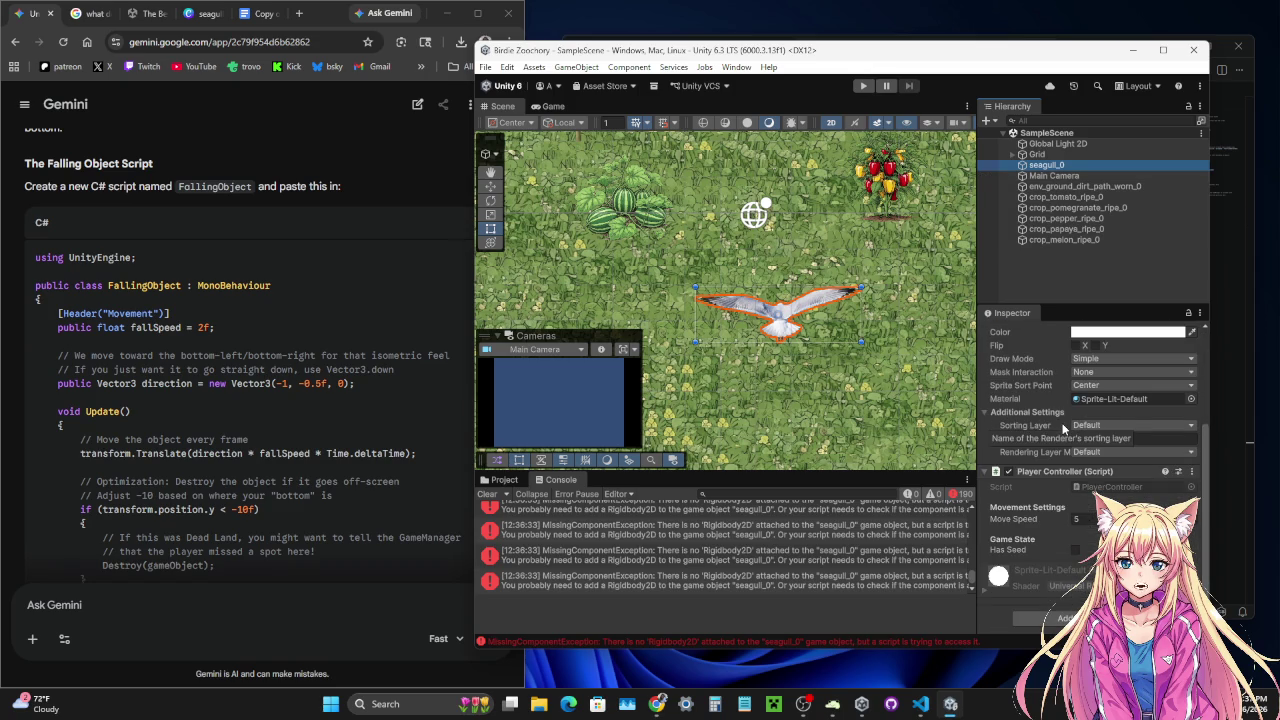
left_click(1058, 618)
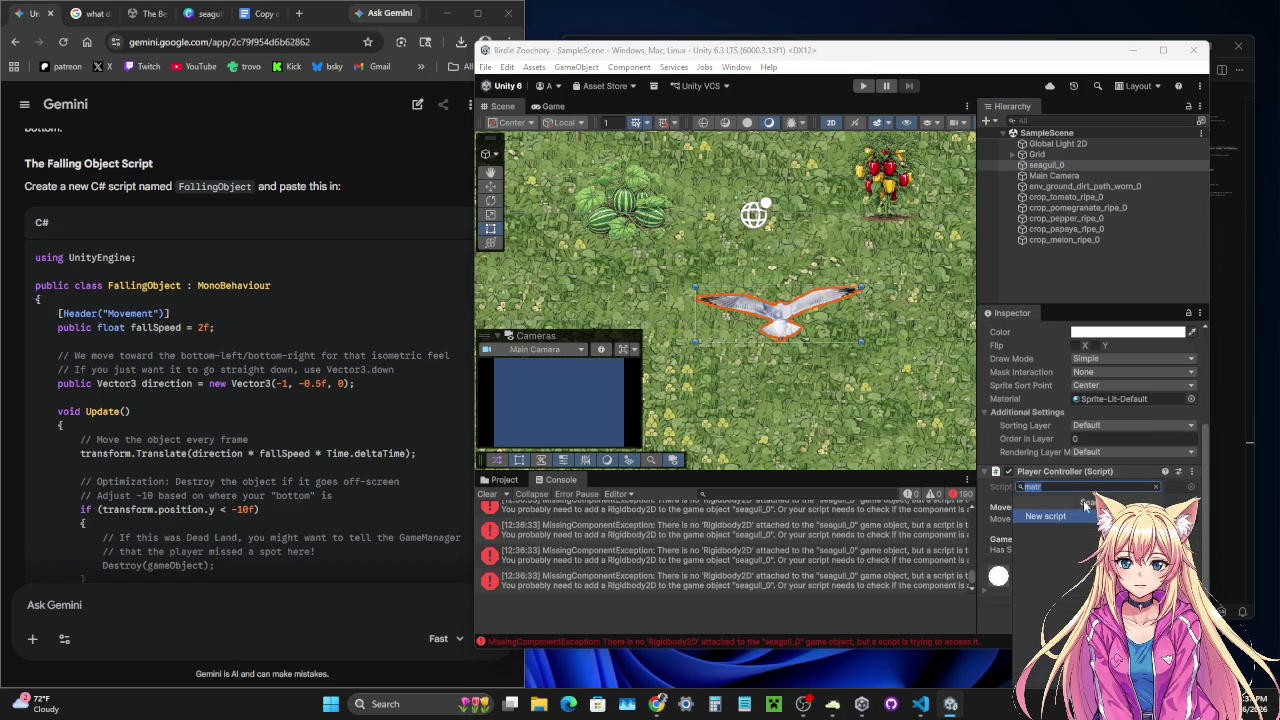
type("rigi")
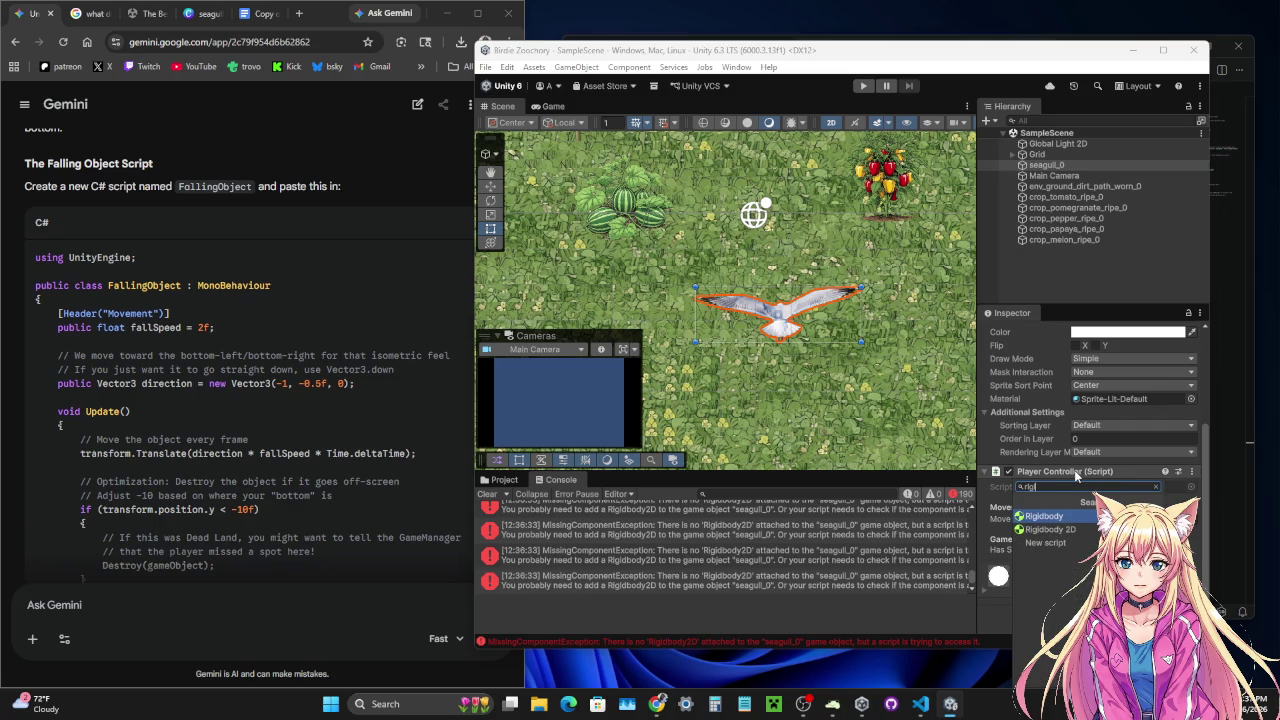
left_click(1052, 529)
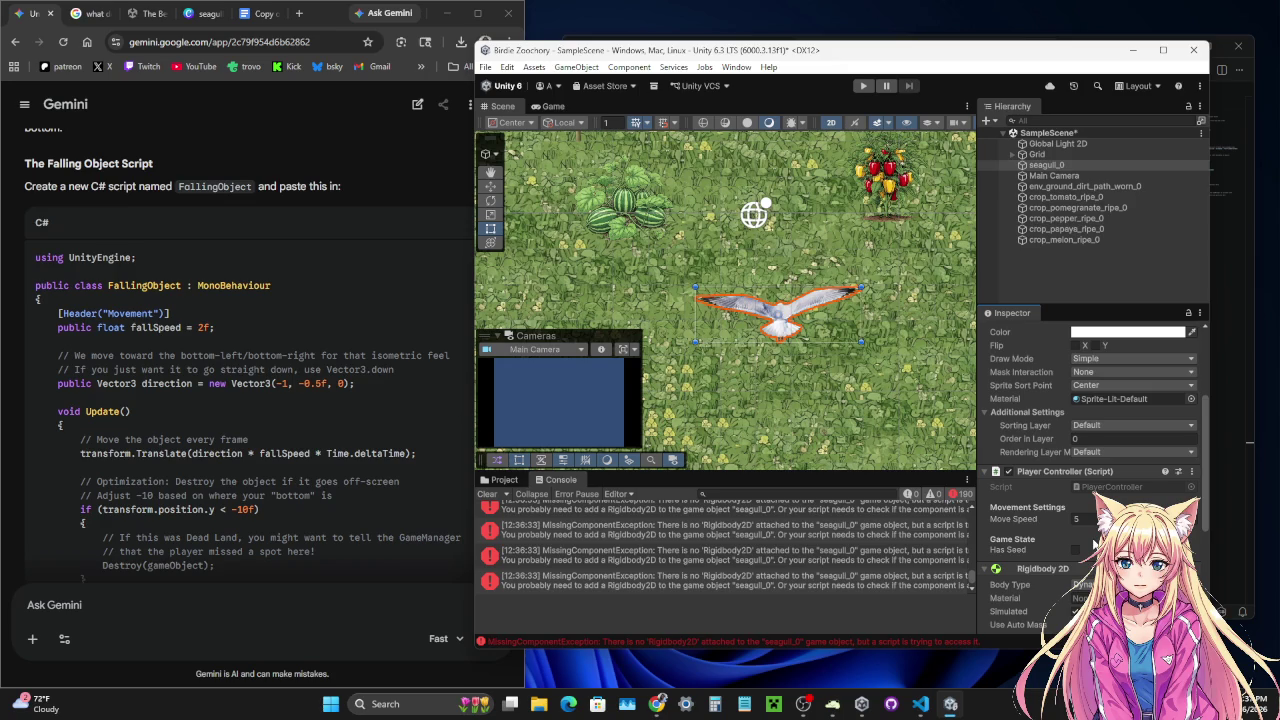
- Parent Main Camera under seagull_0 in the Hierarchy
scroll(1095, 543, "down", 1)
scroll(1095, 543, "down", 5)
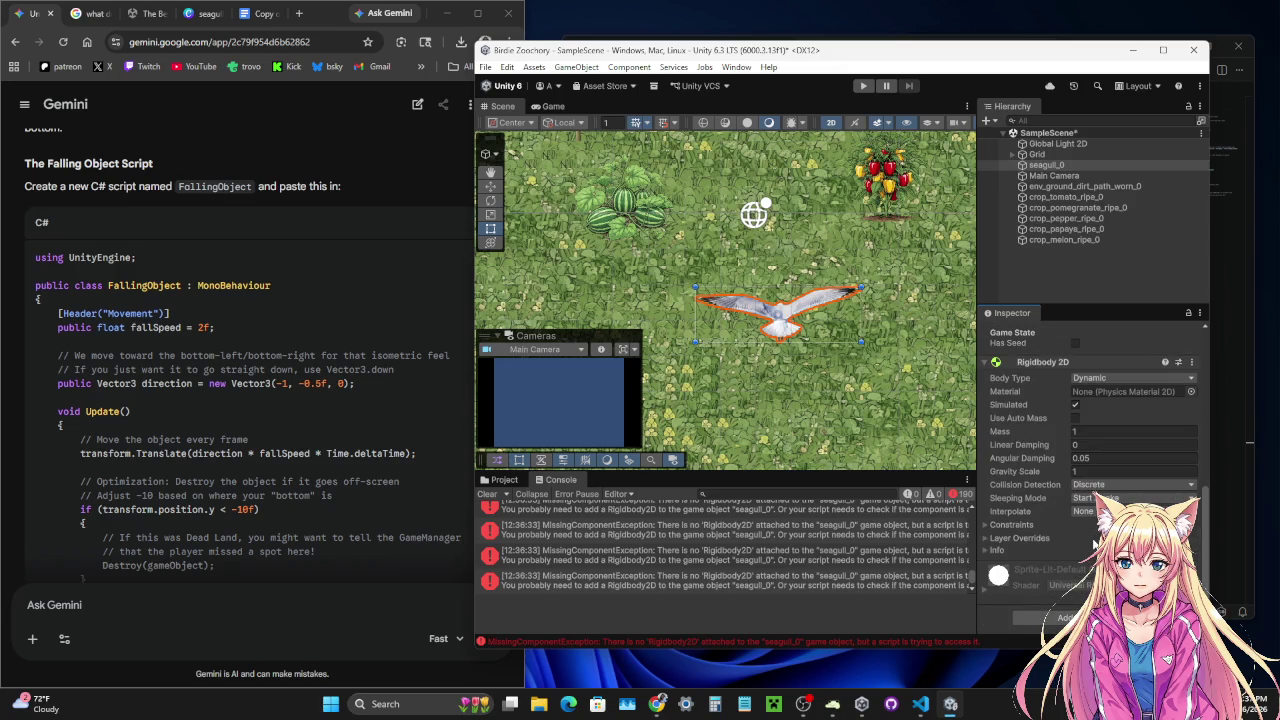
scroll(1095, 543, "up", 10)
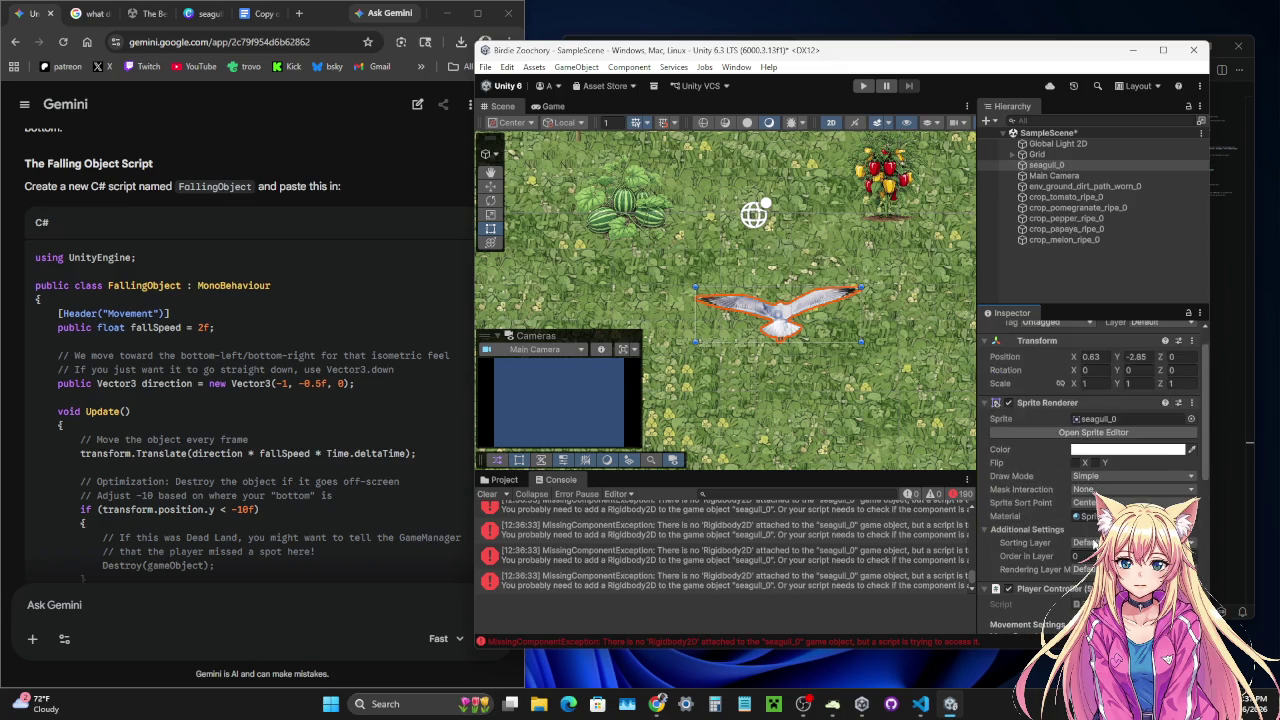
scroll(1093, 543, "down", 7)
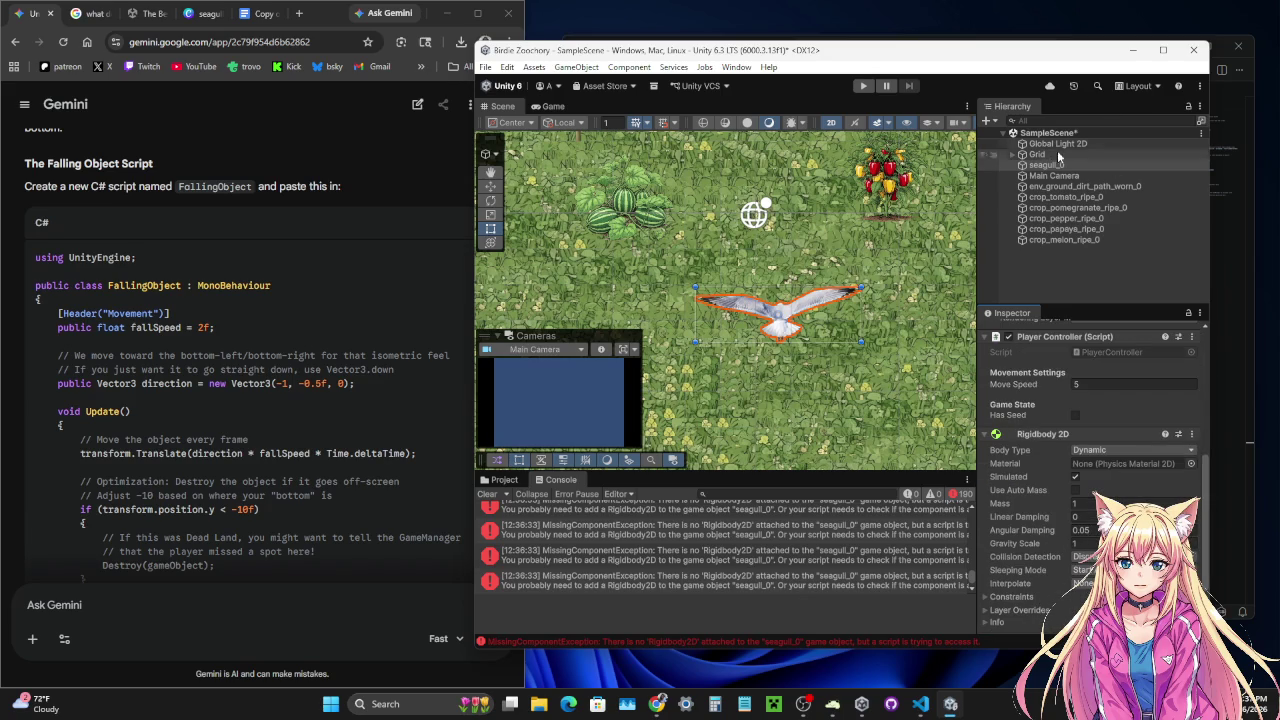
left_click_drag(1053, 180, 1059, 166)
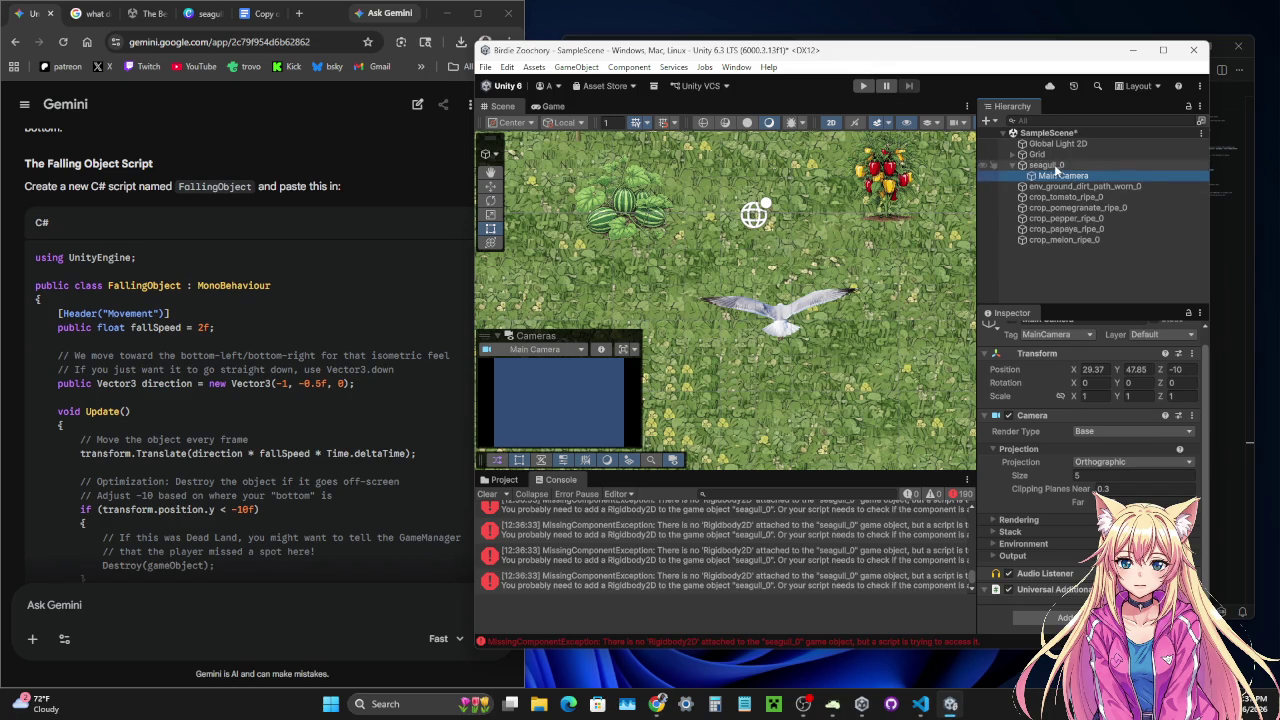
- Set seagull_0's Transform Position Z to -10
left_click(1056, 165)
left_click(1177, 368)
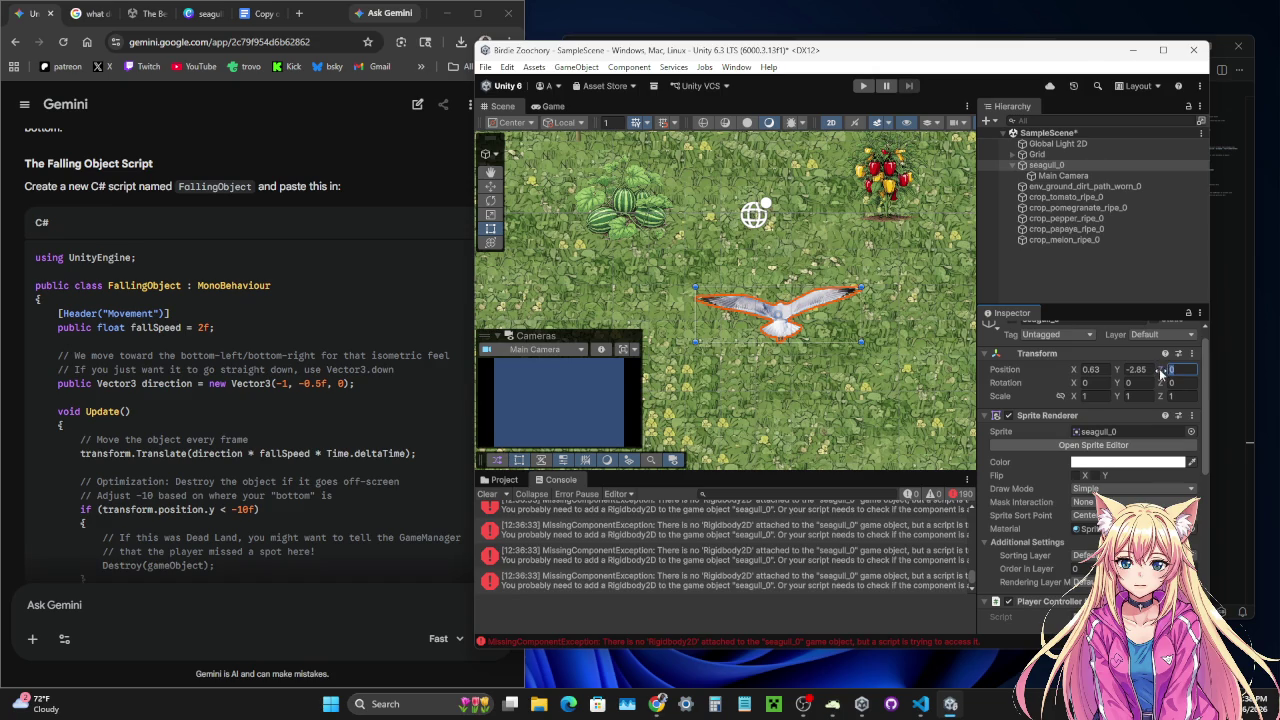
type("-10")
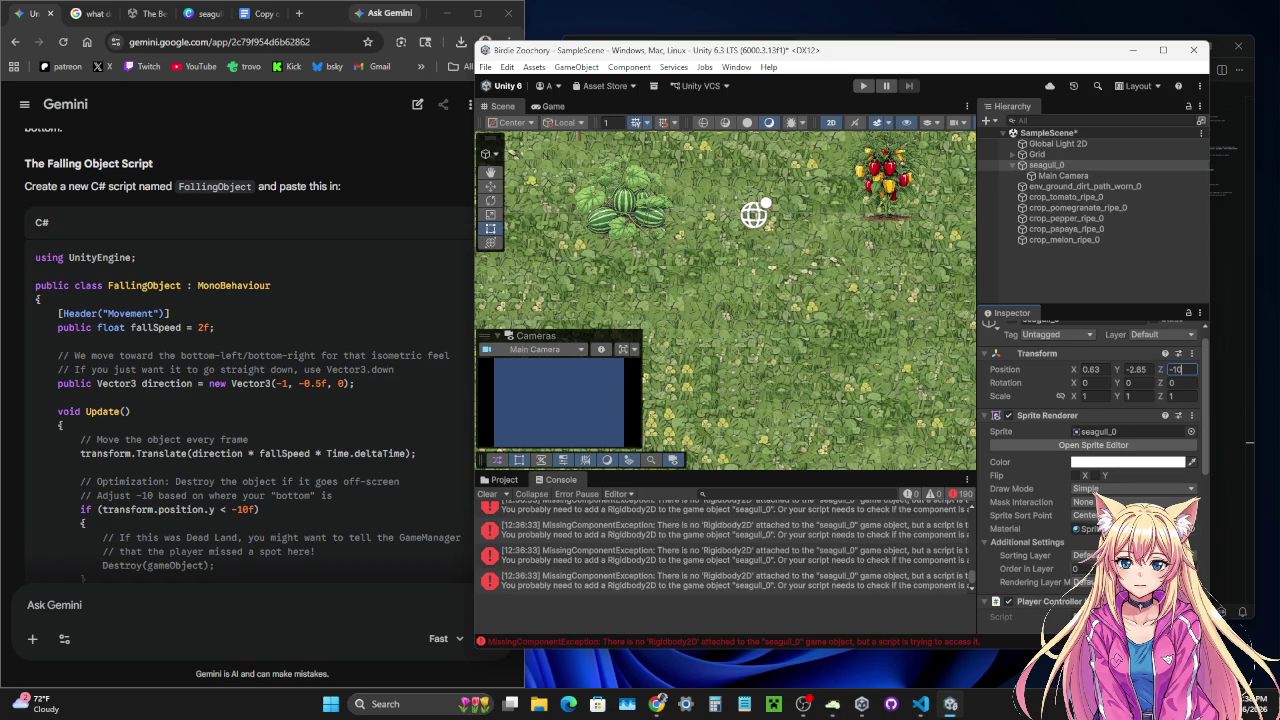
left_click(803, 708)
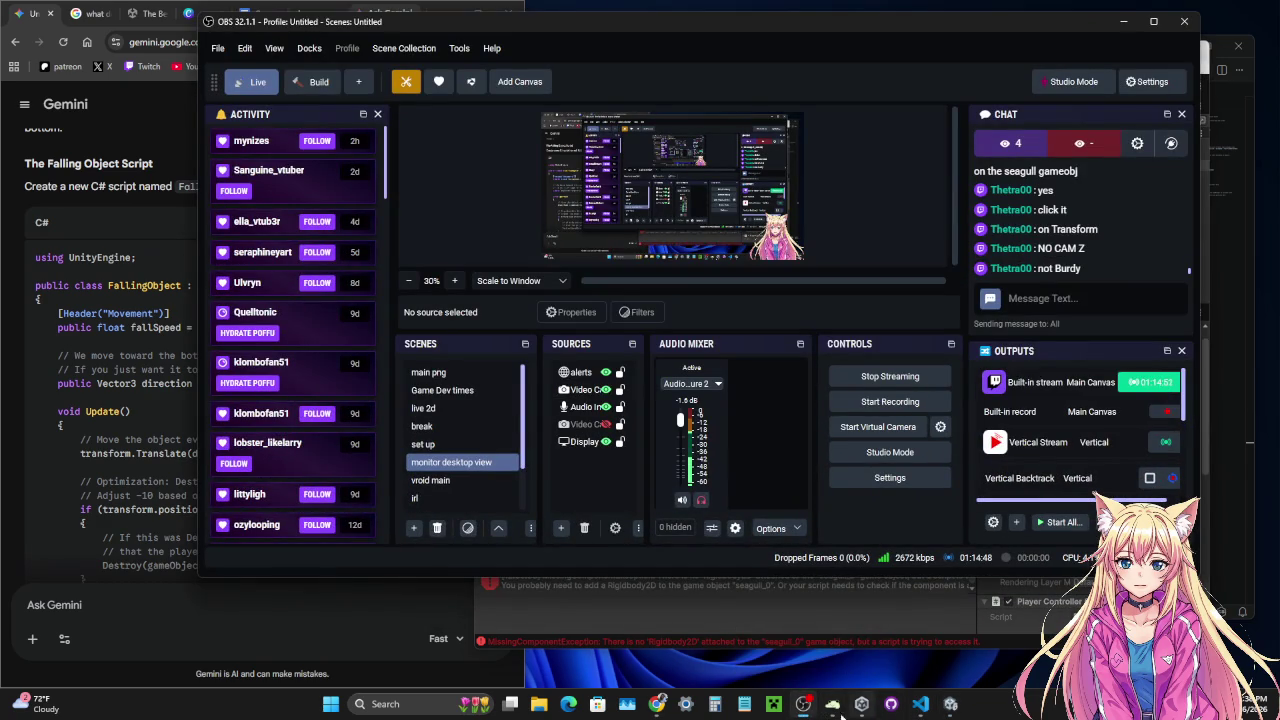
left_click(803, 706)
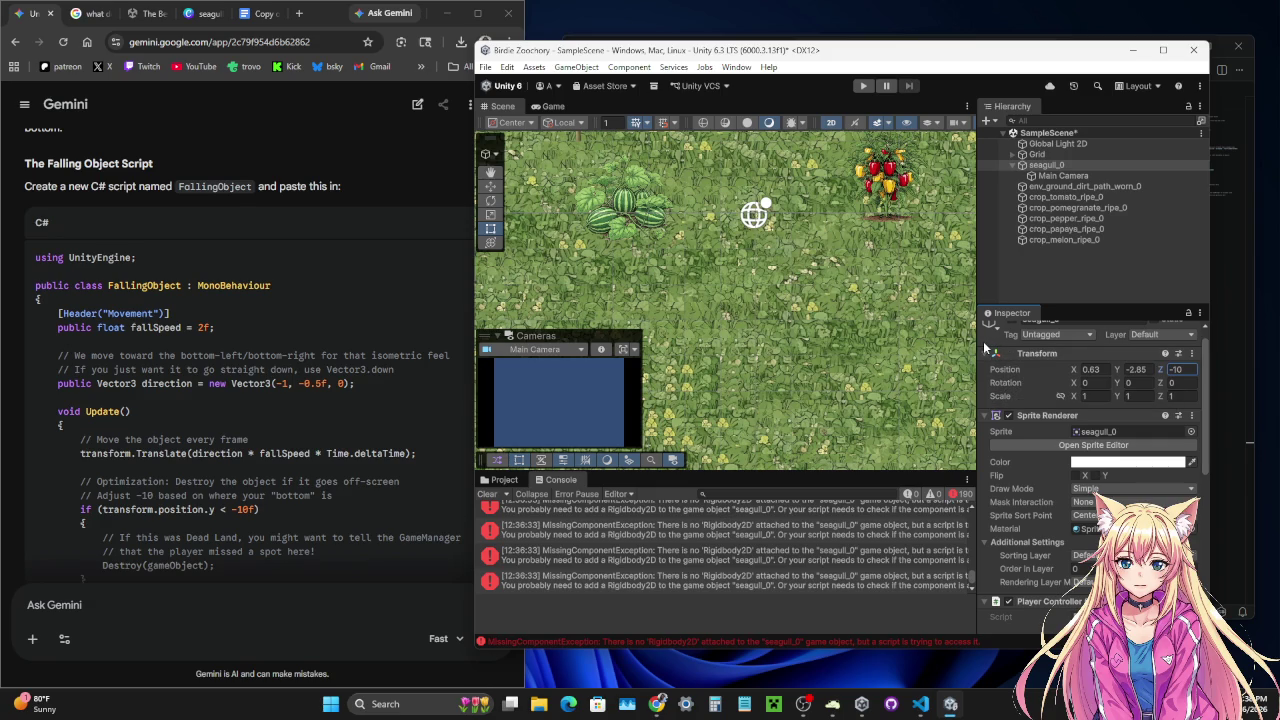
- Return seagull_0 to Z 0 and place Main Camera at position 0, 0, -10
left_click(1178, 370)
type("0")
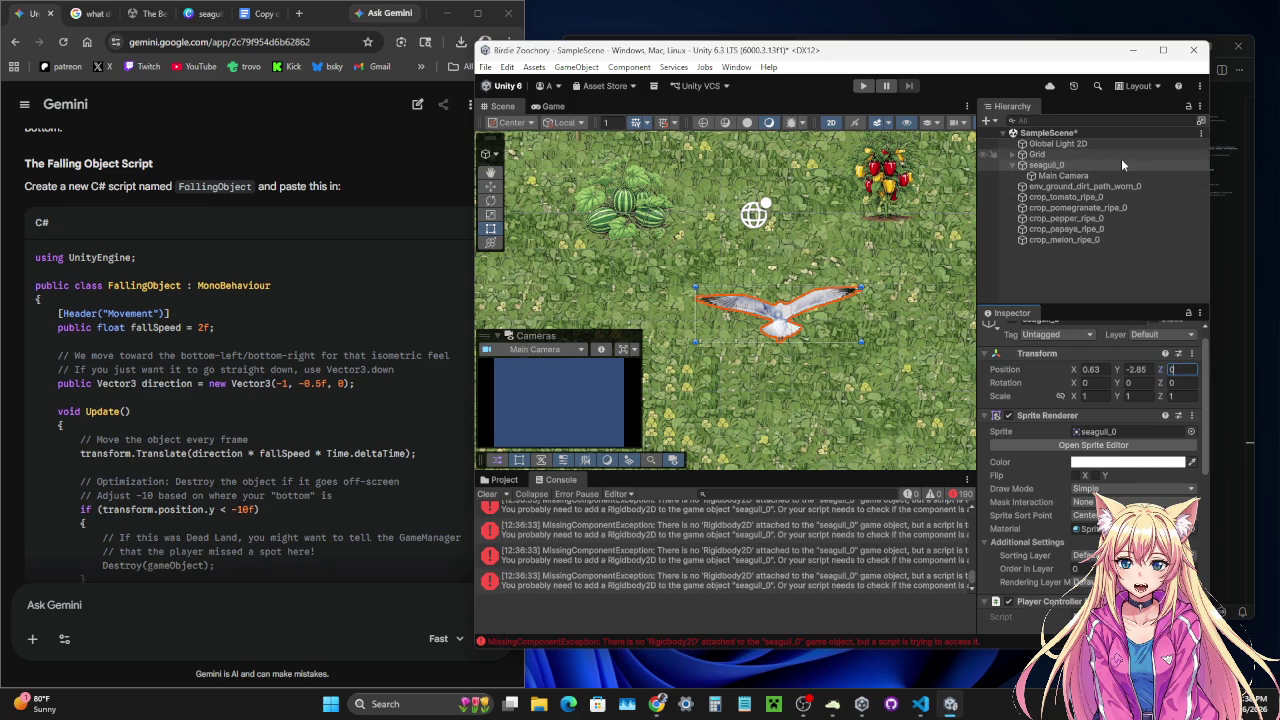
left_click(1063, 176)
left_click(1178, 370)
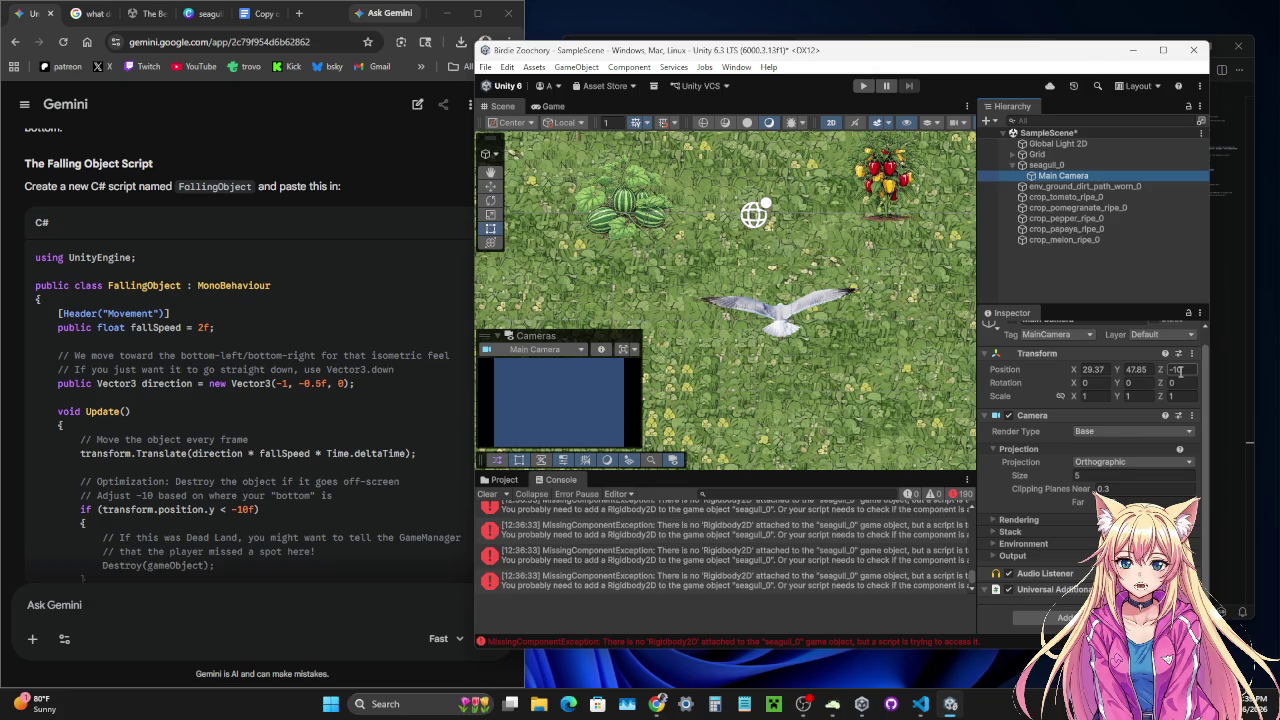
left_click(1095, 370)
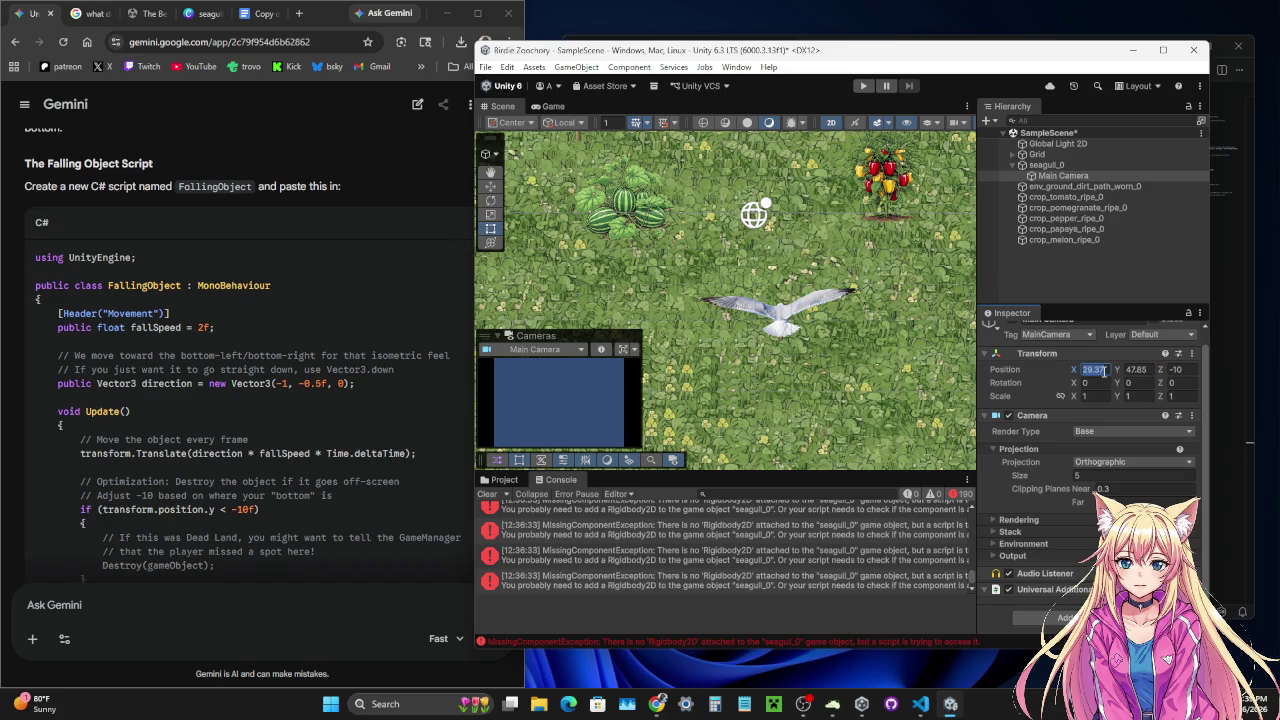
type("0")
key("Tab")
type("0")
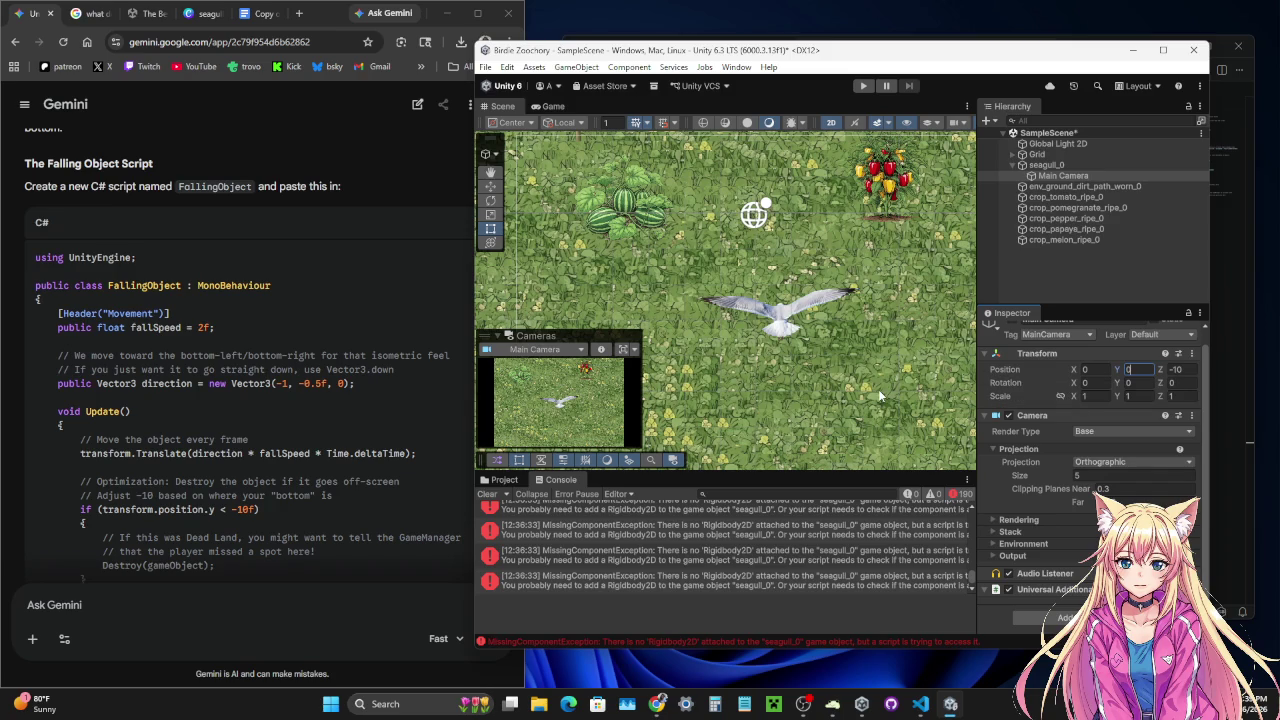
left_click(485, 67)
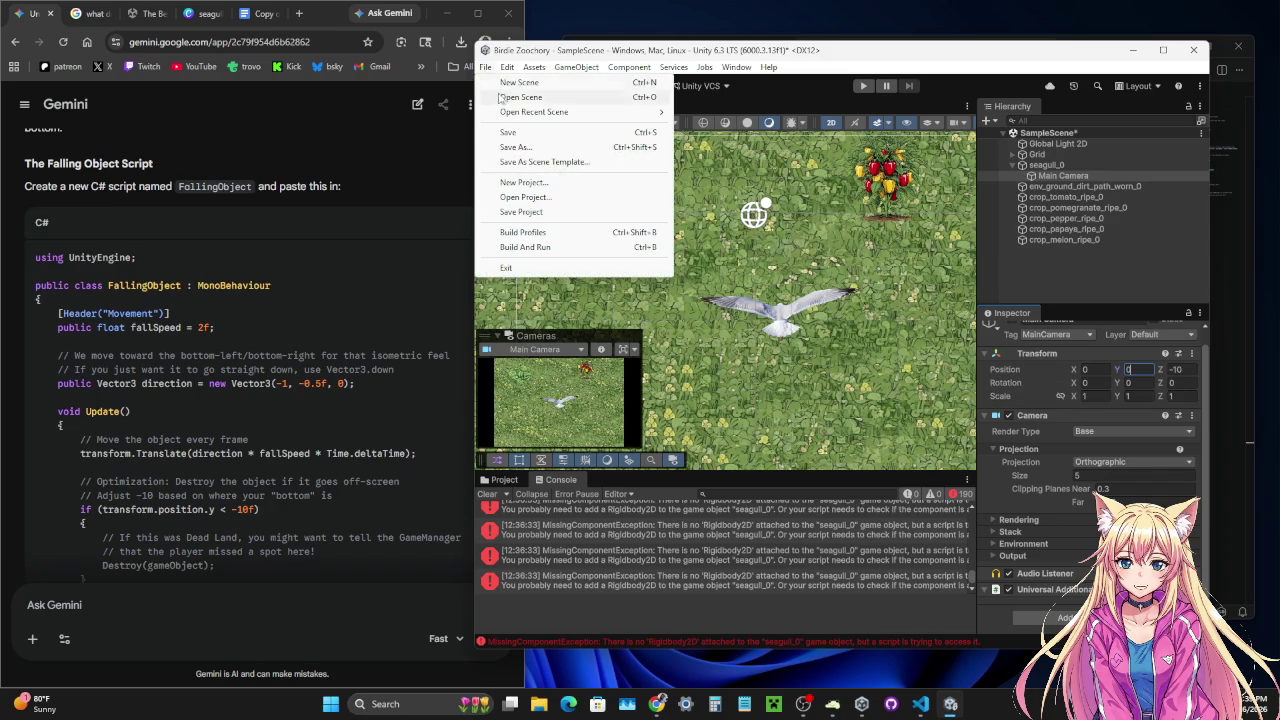
- Play-test by flying the seagull up-right with W/D, then back left to the crops
key("Escape")
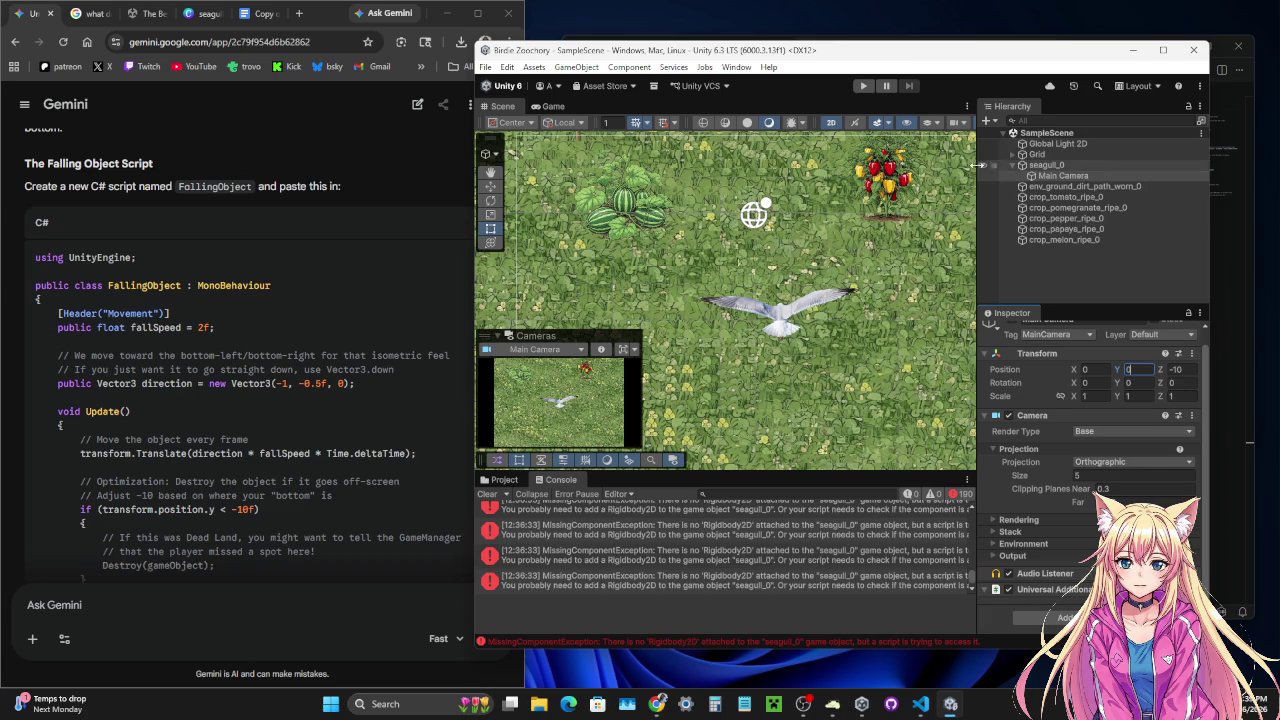
left_click(863, 85)
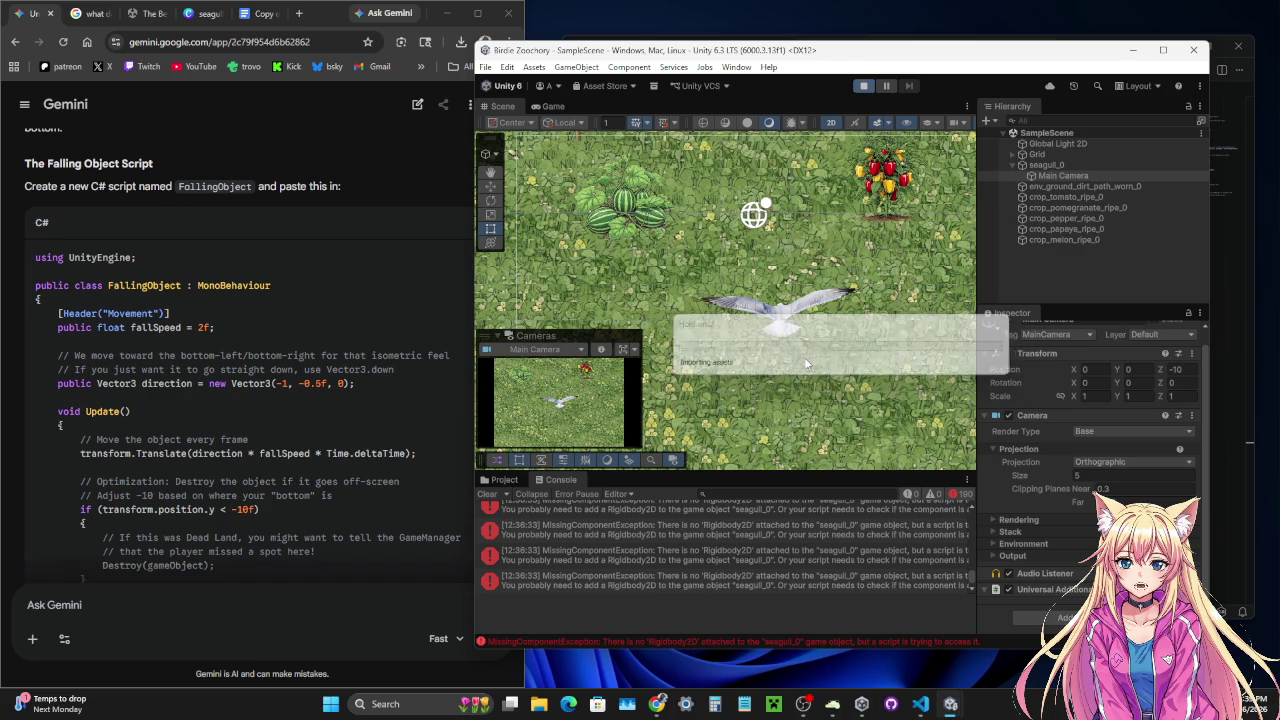
key("w")
key("d")
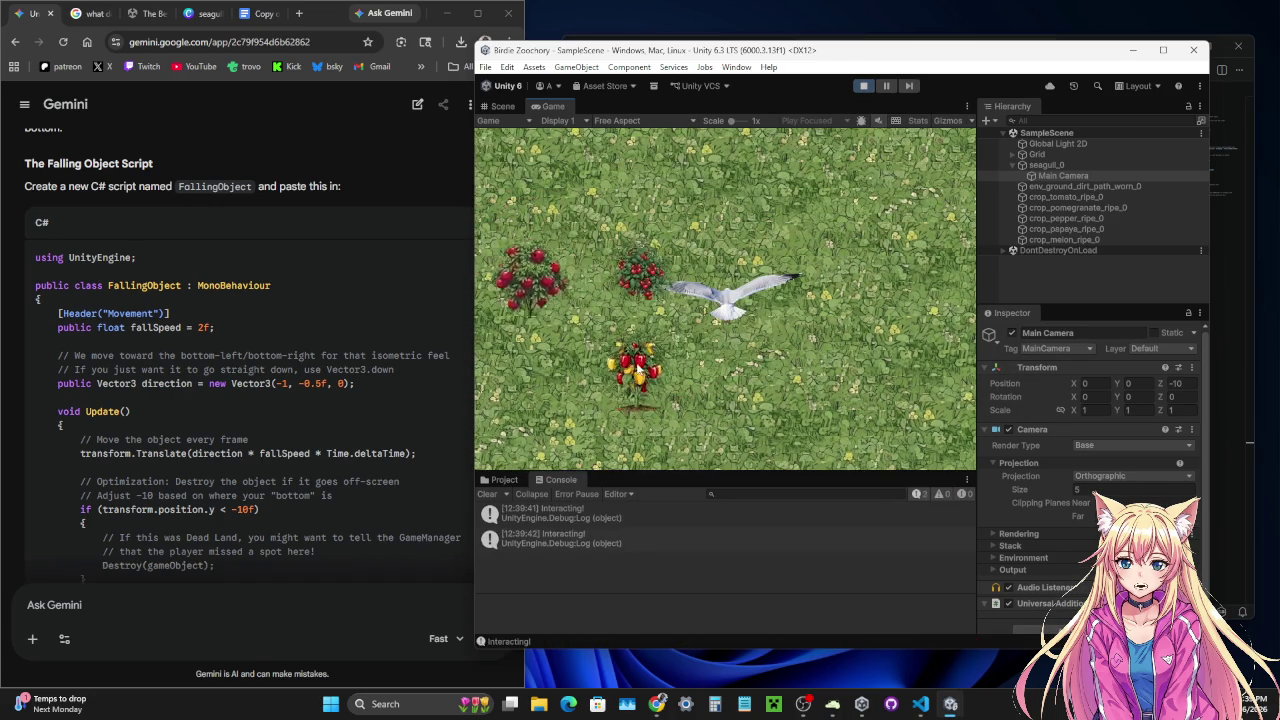
key("w")
key("d")
key("w")
key("w")
key("a")
key("s")
key("a")
key("a")
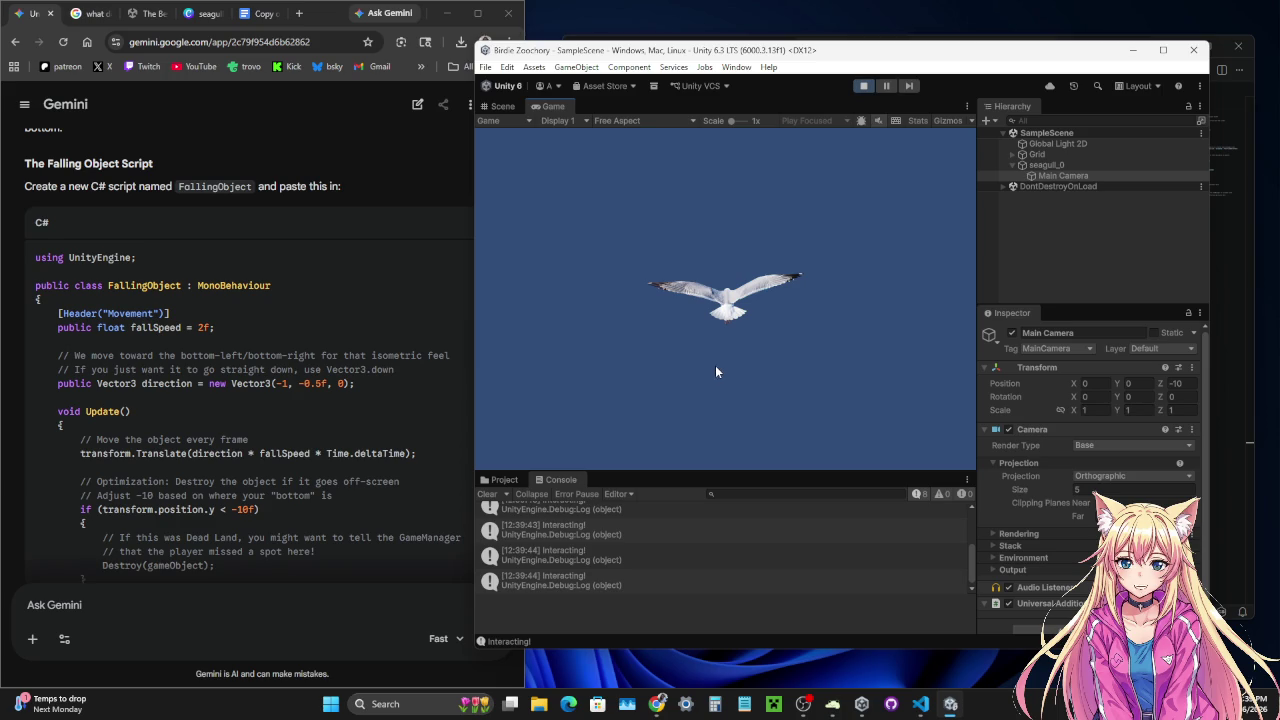
left_click(864, 86)
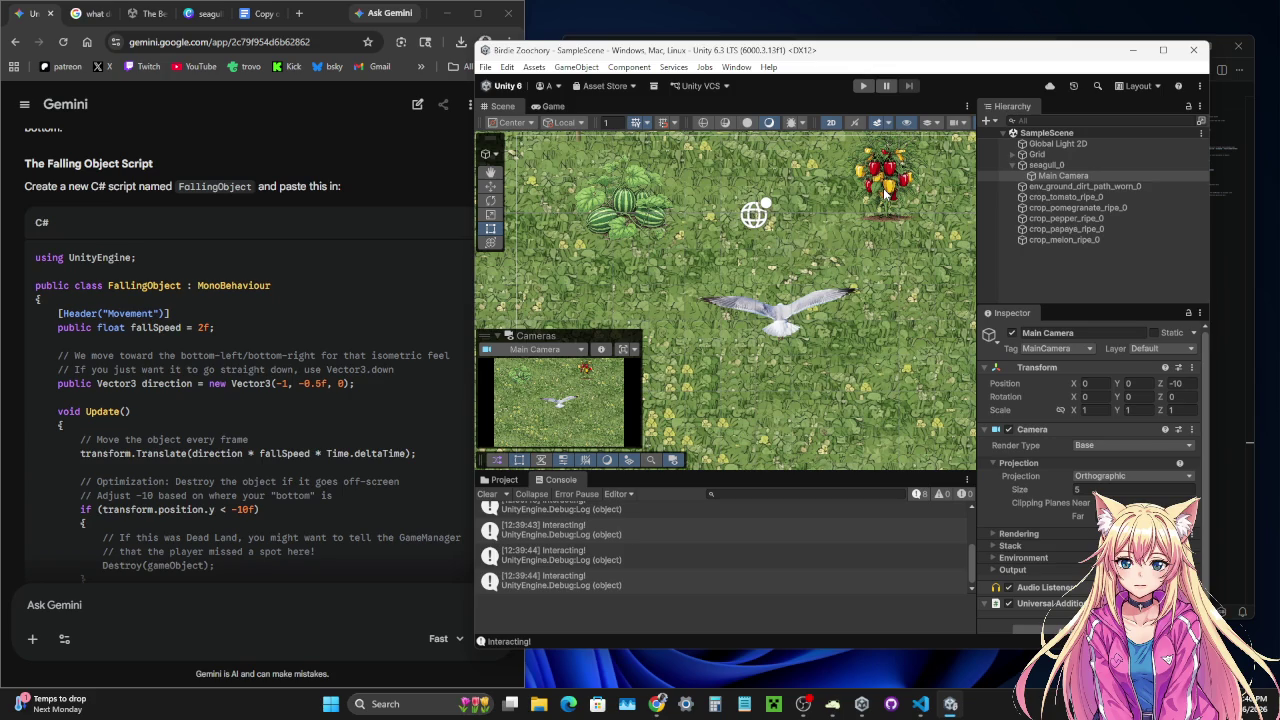
- Select the pepper crop, show Assets/Scripts in the Project panel, then select Grid
left_click(885, 190)
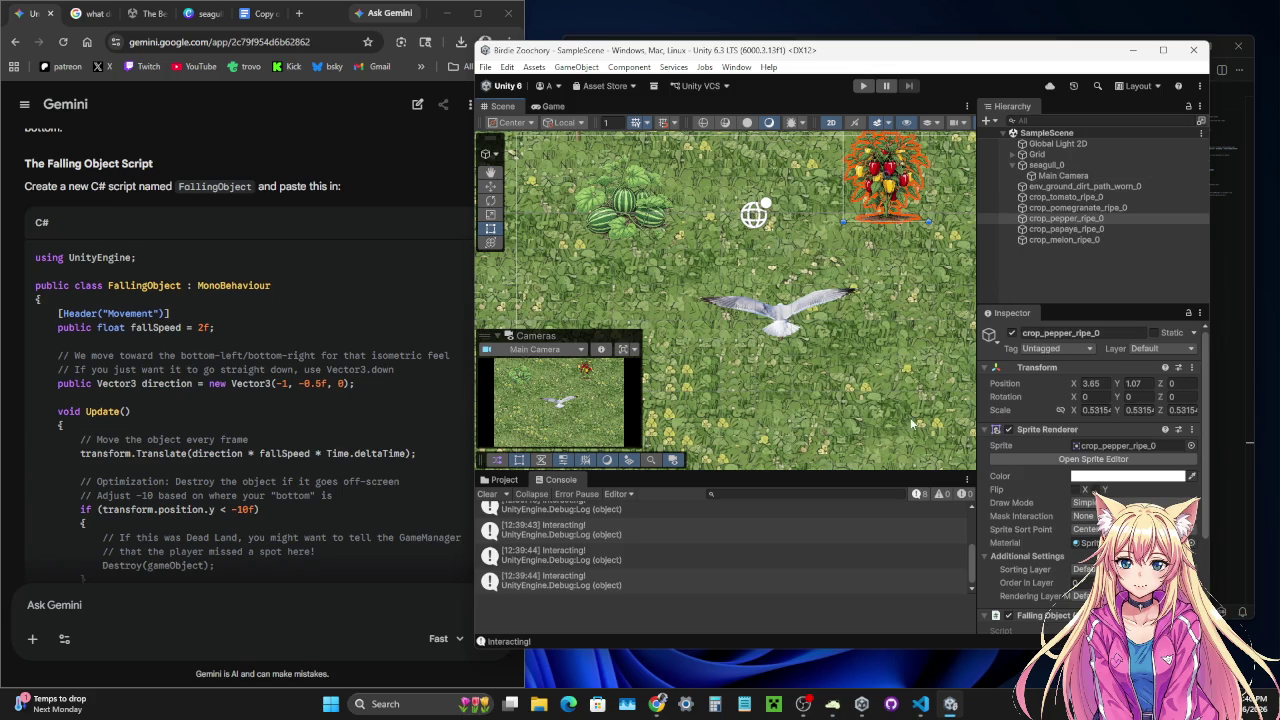
left_click(505, 481)
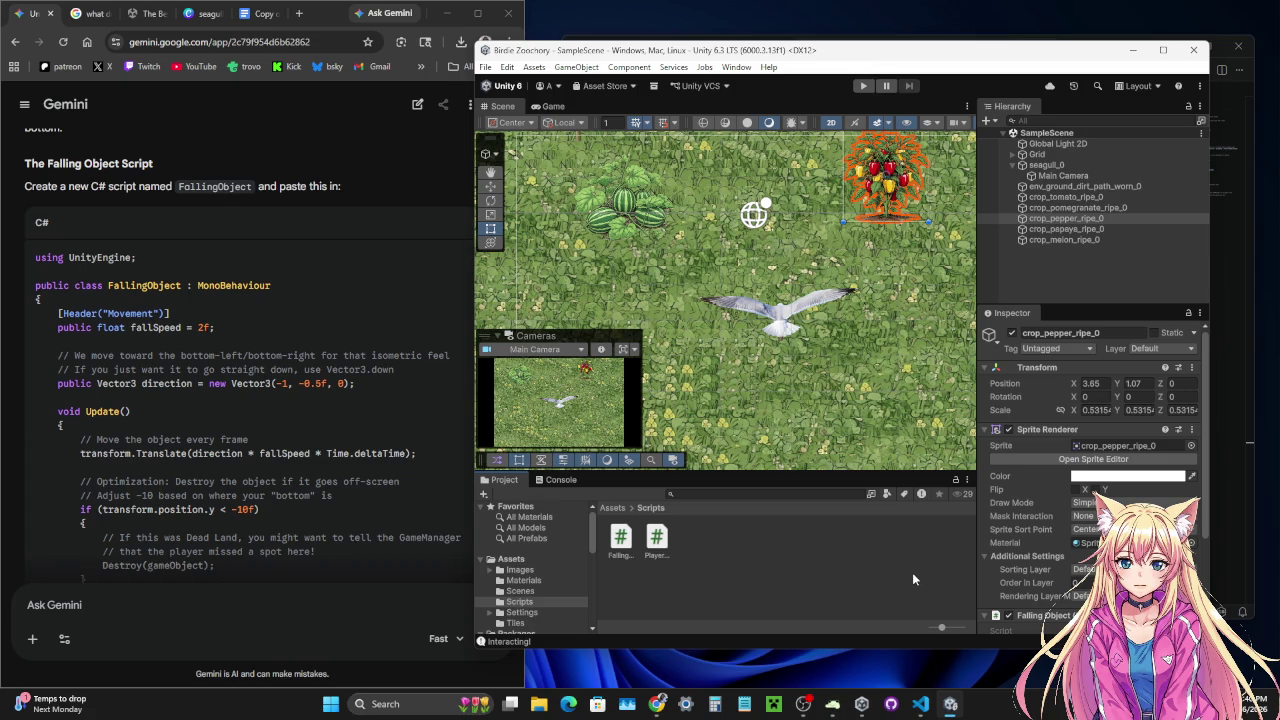
left_click(1042, 154)
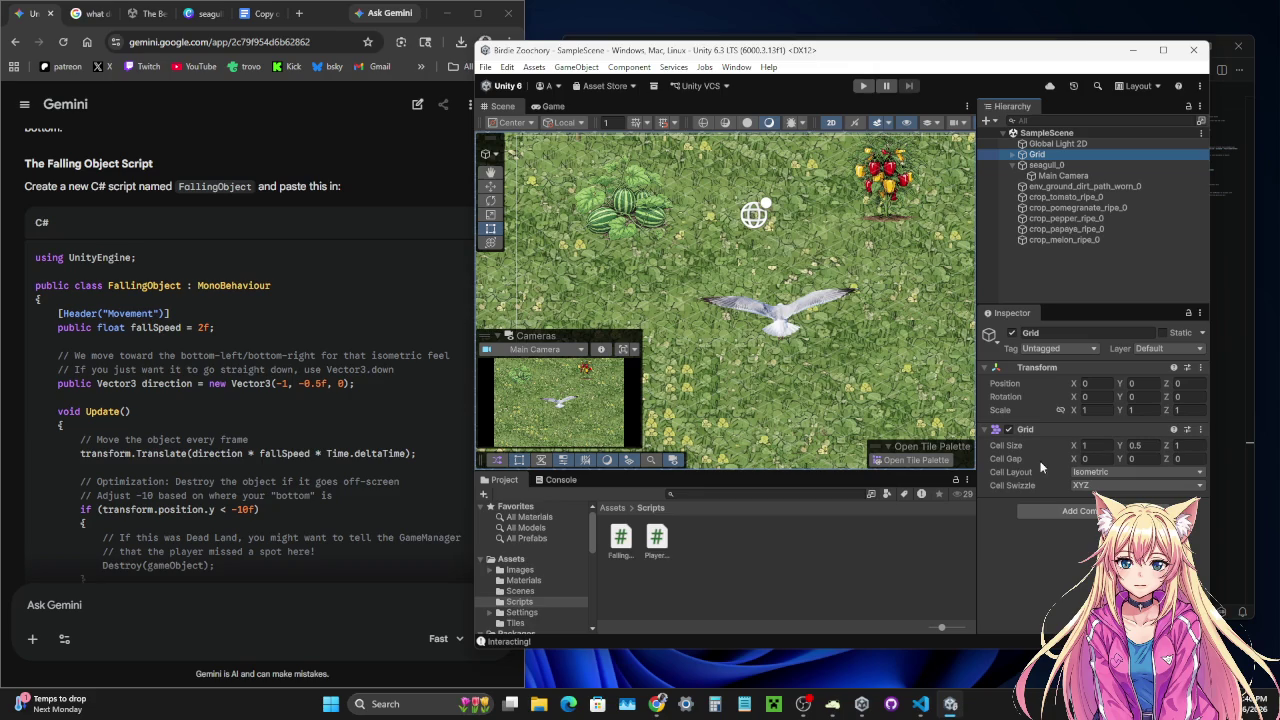
- Set the Grid's Cell Size Y to 1
left_click(1148, 447)
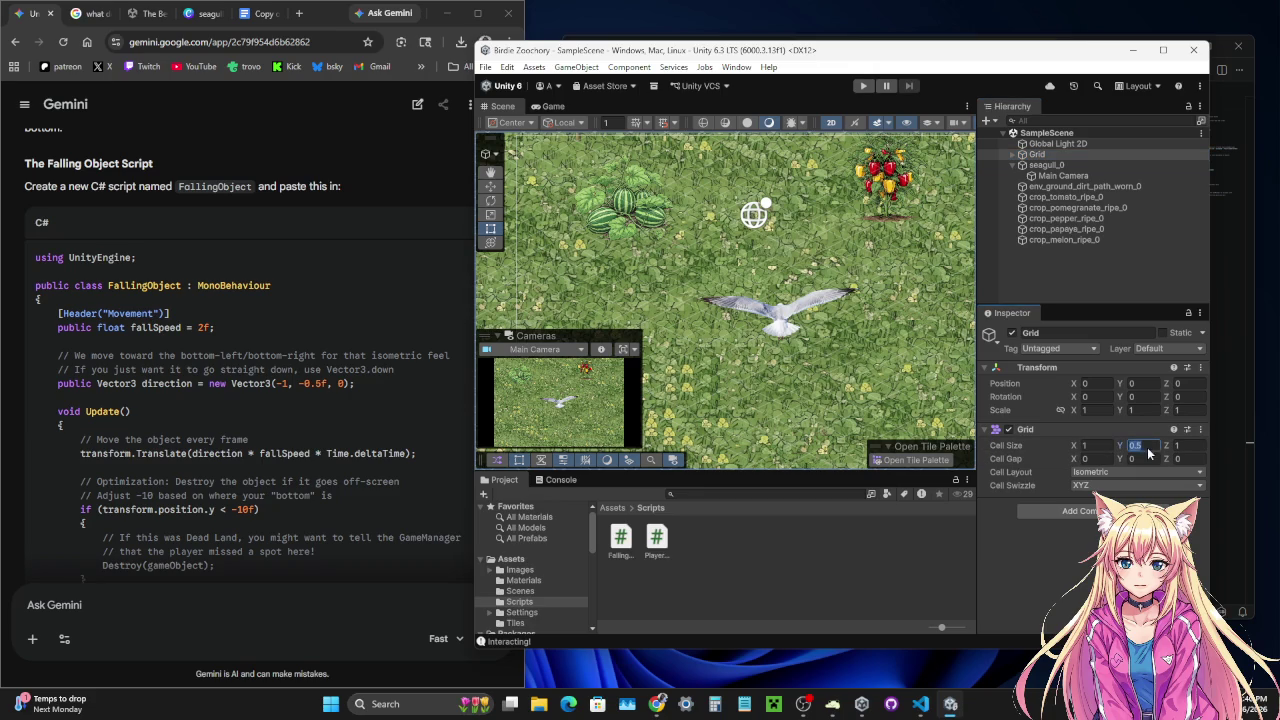
type("1")
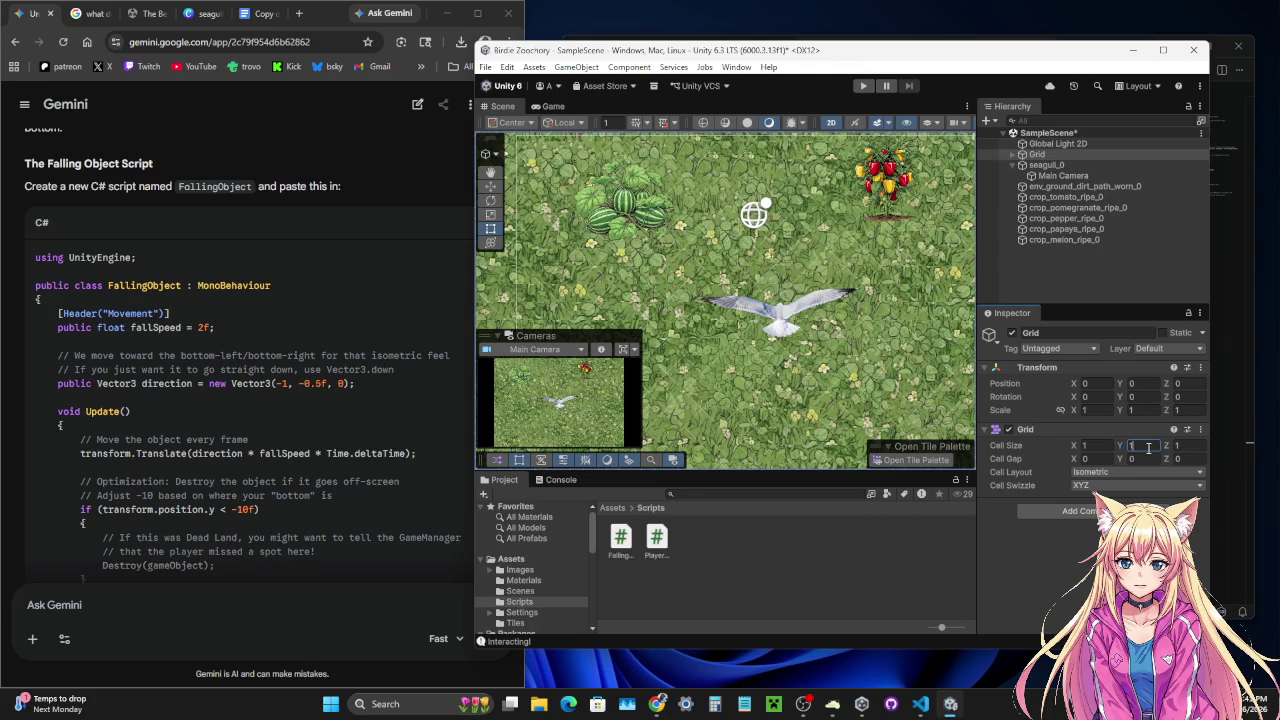
key("Return")
scroll(805, 298, "down", 2)
scroll(805, 298, "down", 2)
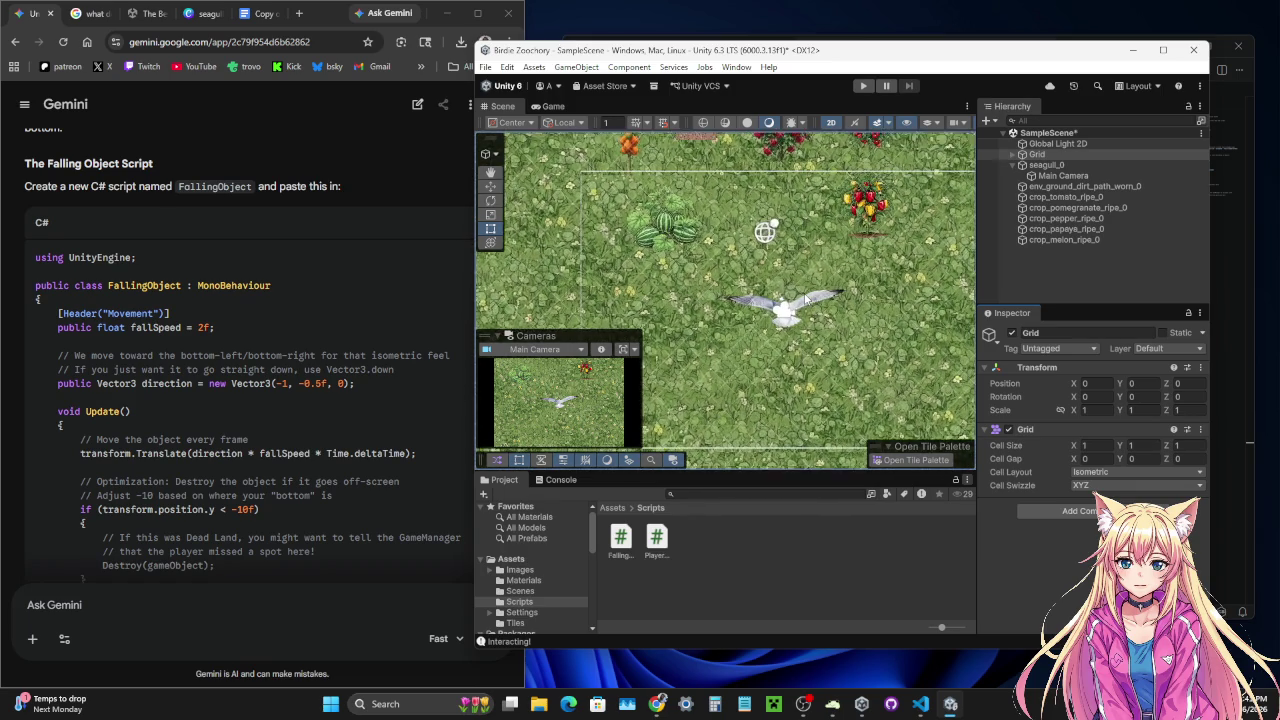
scroll(805, 298, "down", 1)
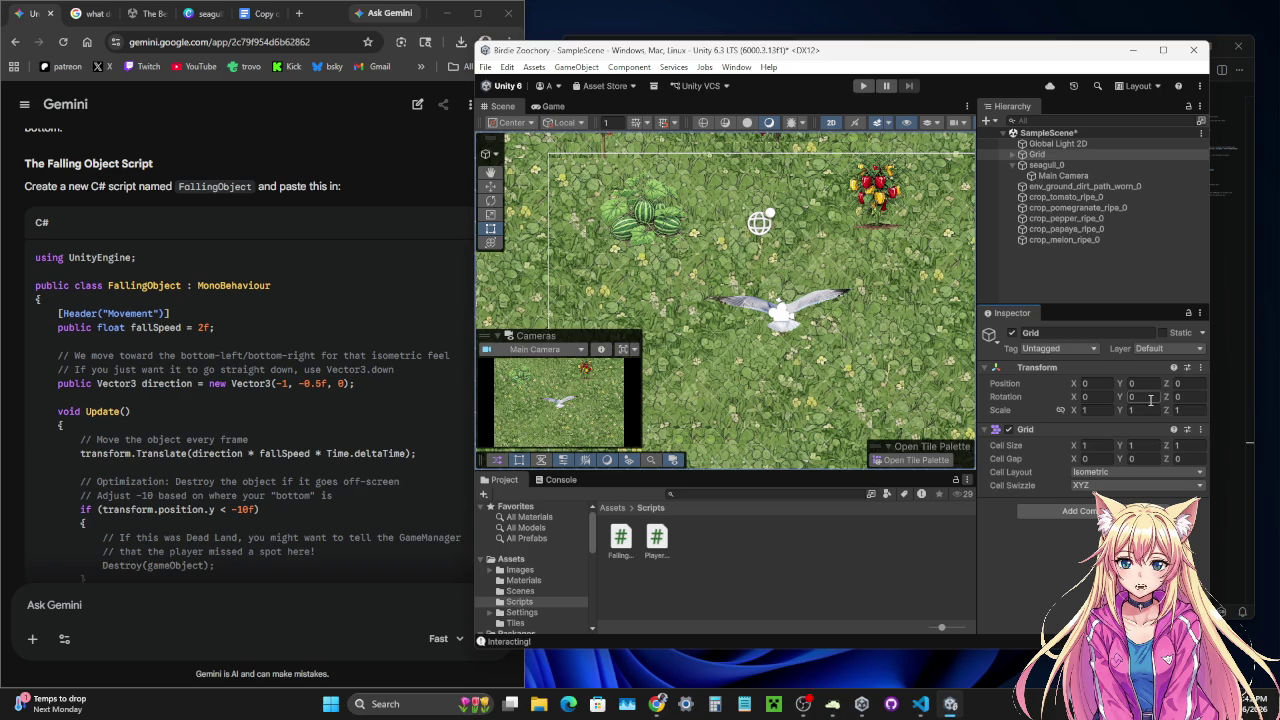
- Tilt the Grid to Rotation X 15 after trying 30 and 20
left_click(1103, 396)
type("15")
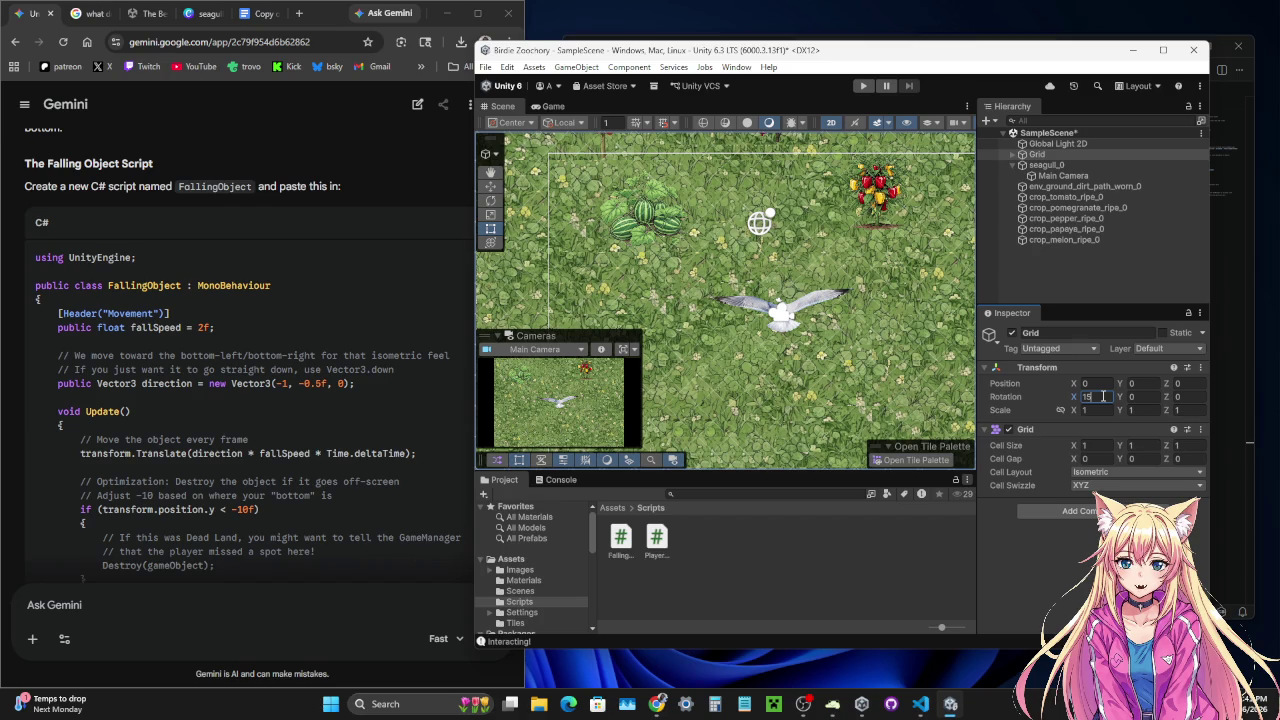
key("BackSpace")
key("BackSpace")
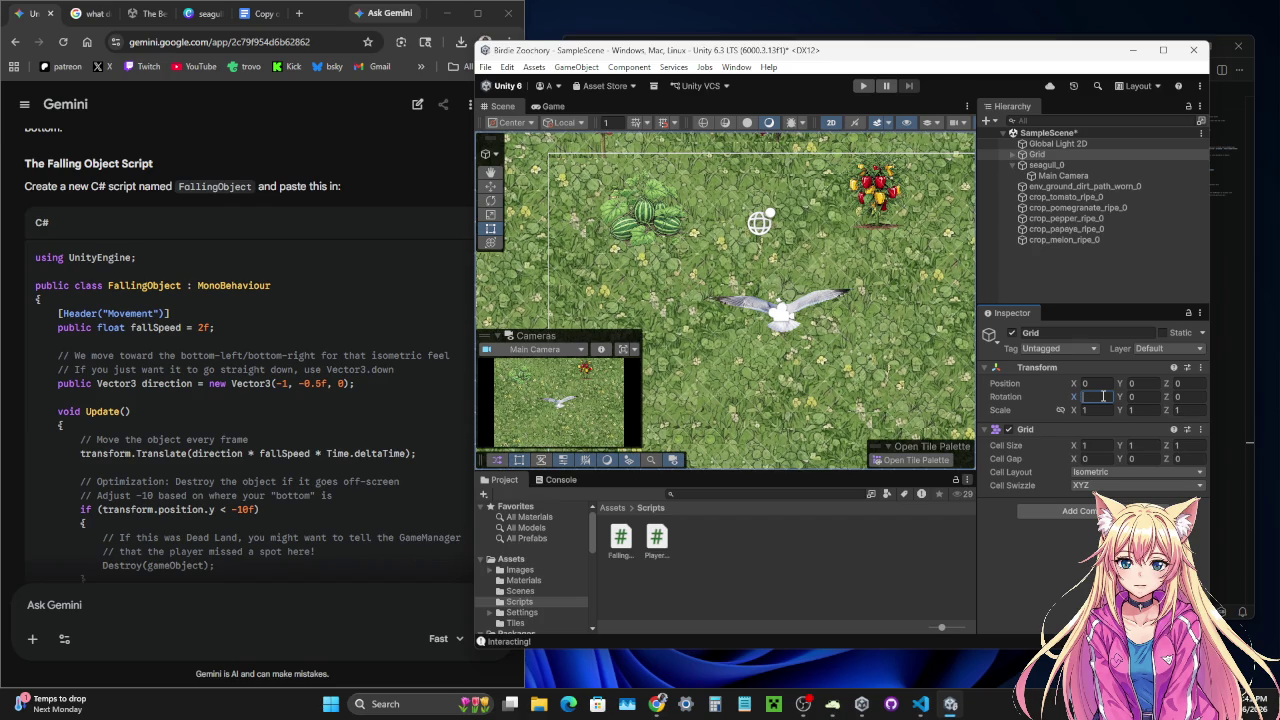
type("30")
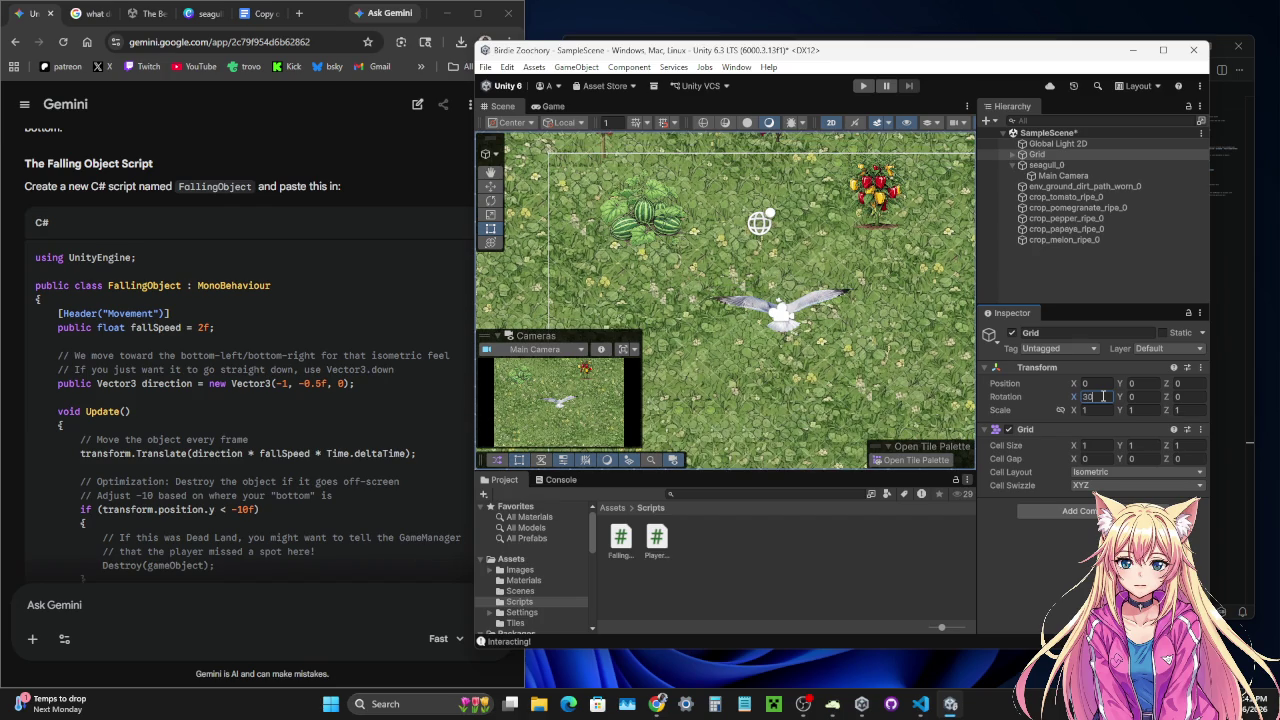
key("BackSpace")
key("BackSpace")
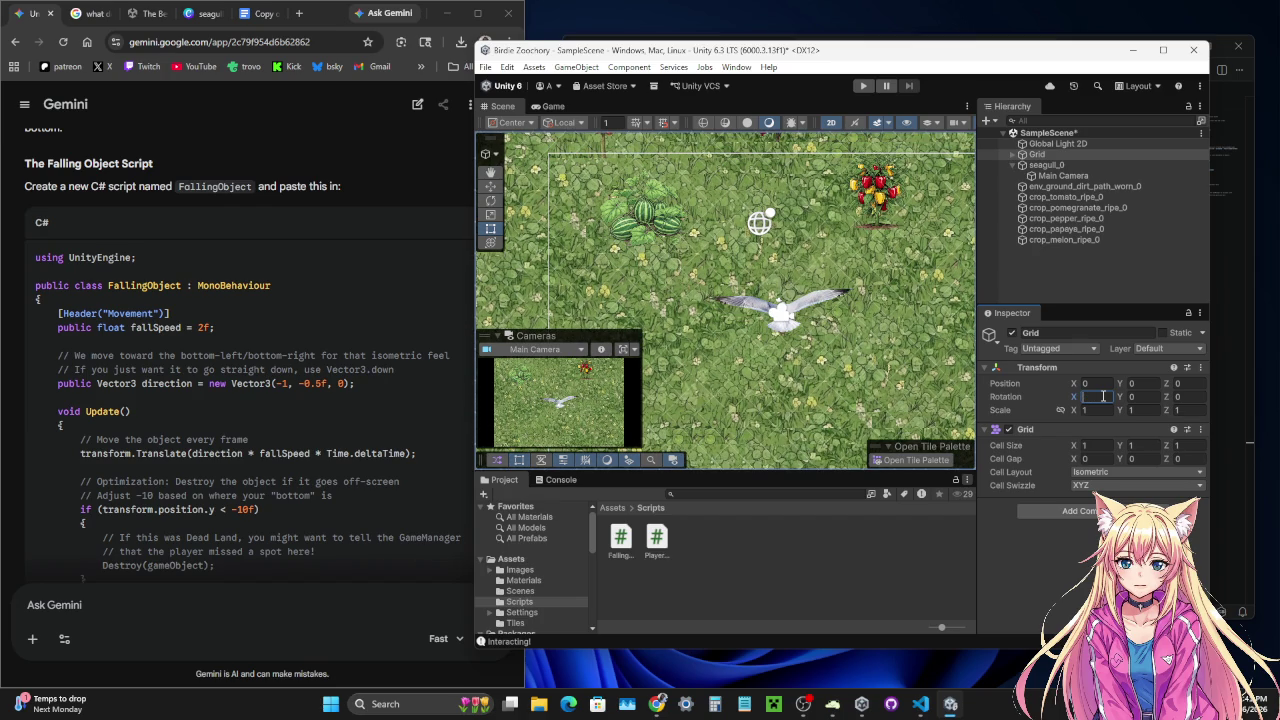
type("20")
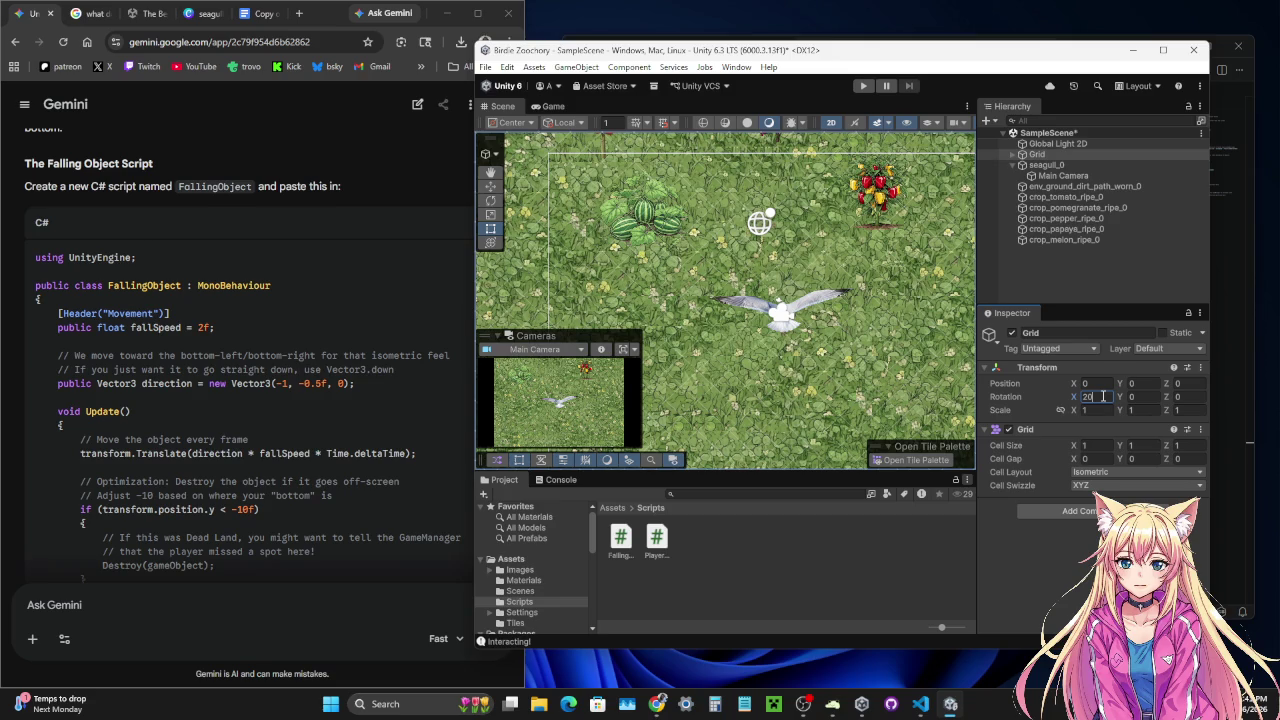
key("BackSpace")
key("BackSpace")
type("1")
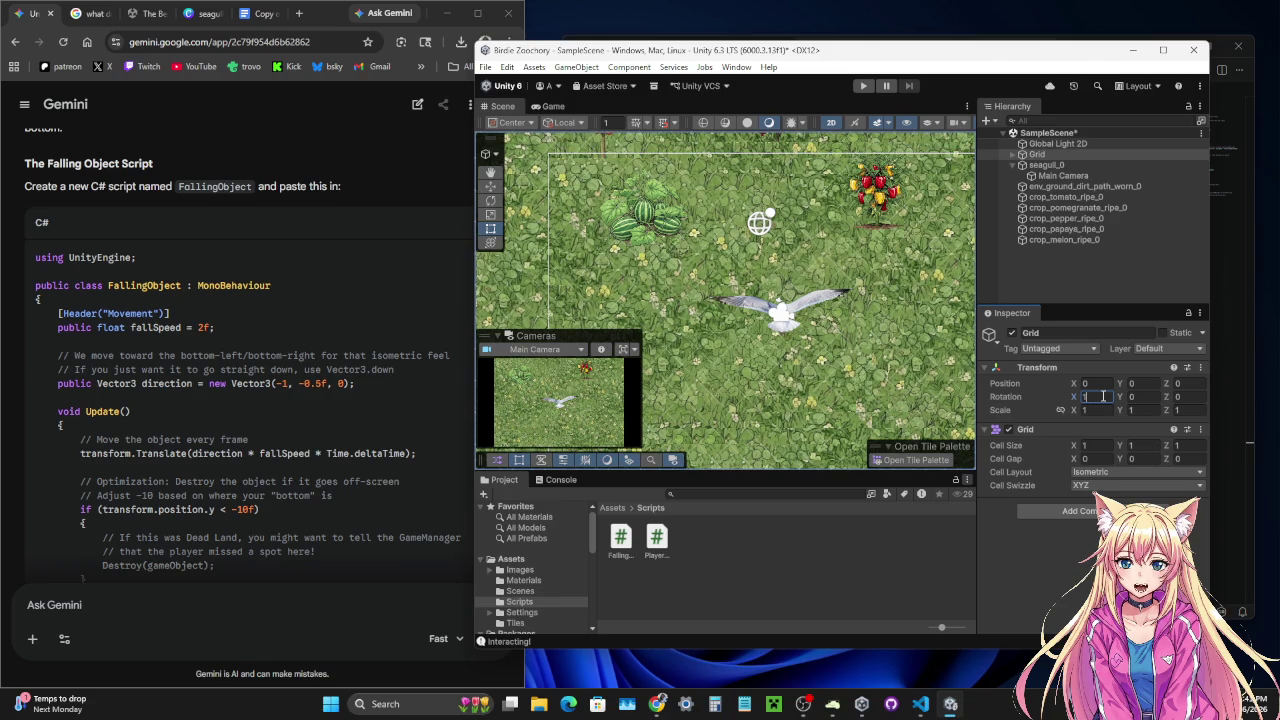
type("5")
key("BackSpace")
key("BackSpace")
type("30")
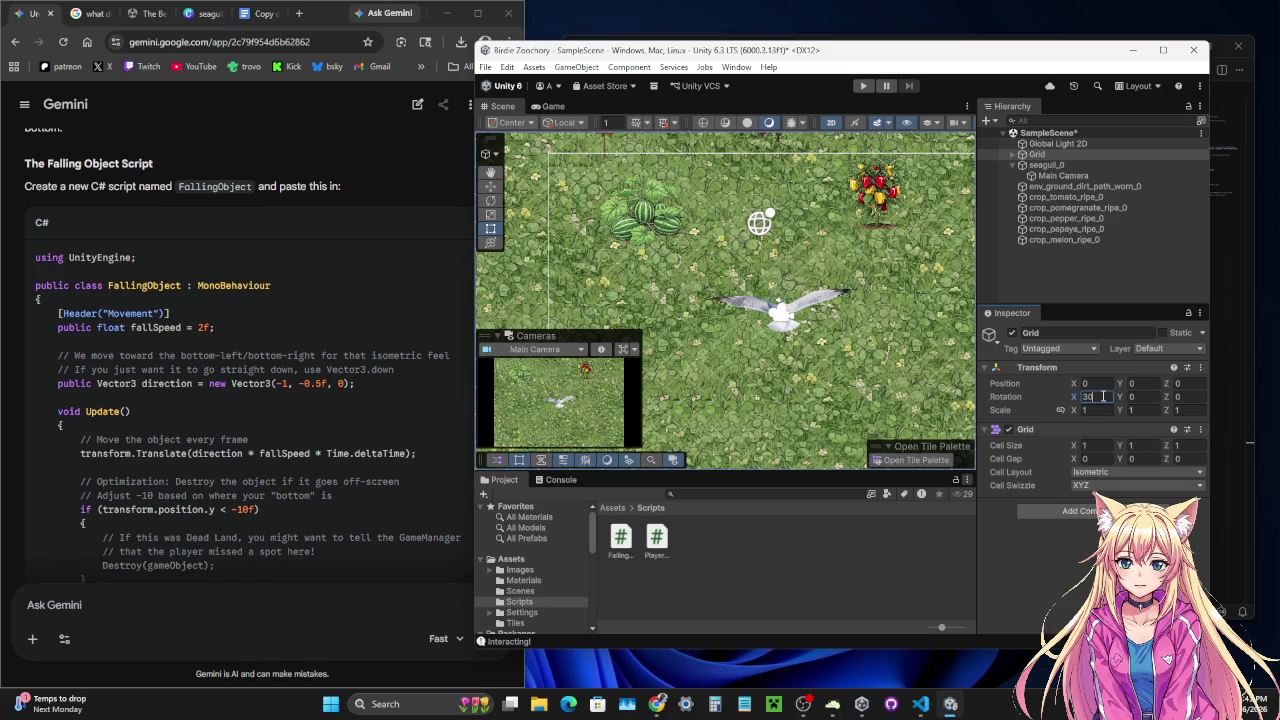
key("BackSpace")
key("BackSpace")
type("1")
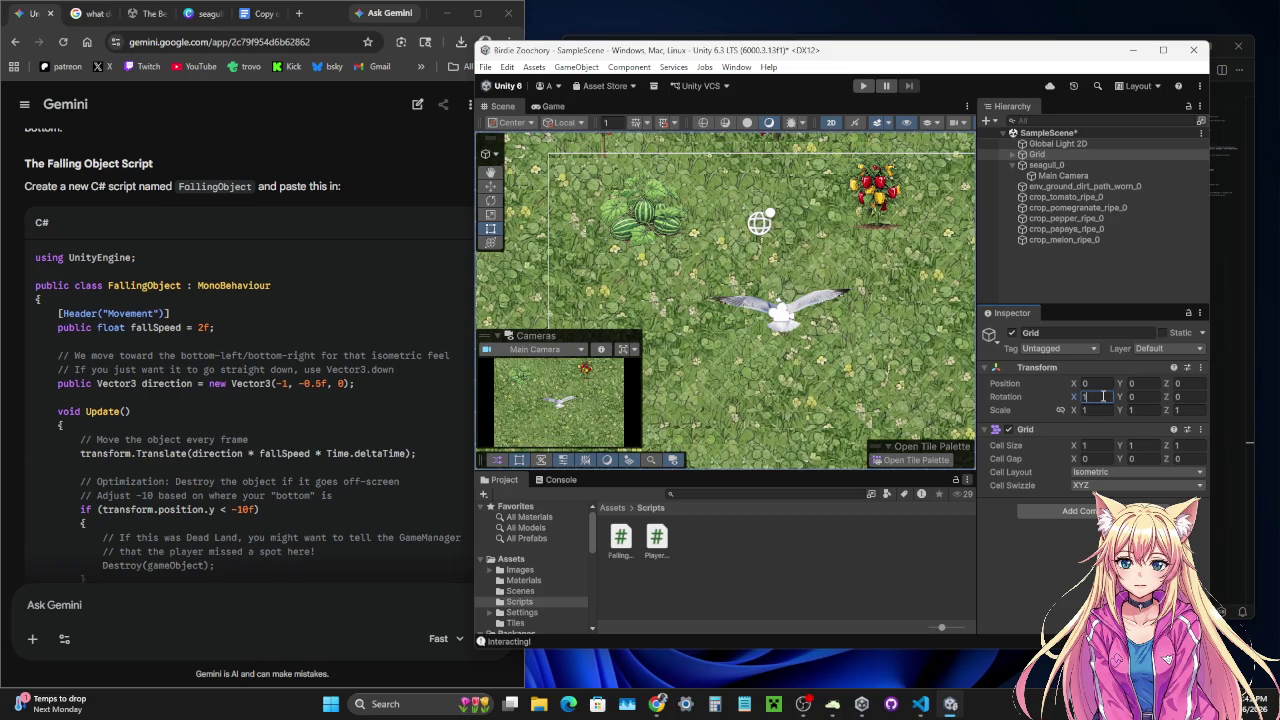
type("5")
key("Return")
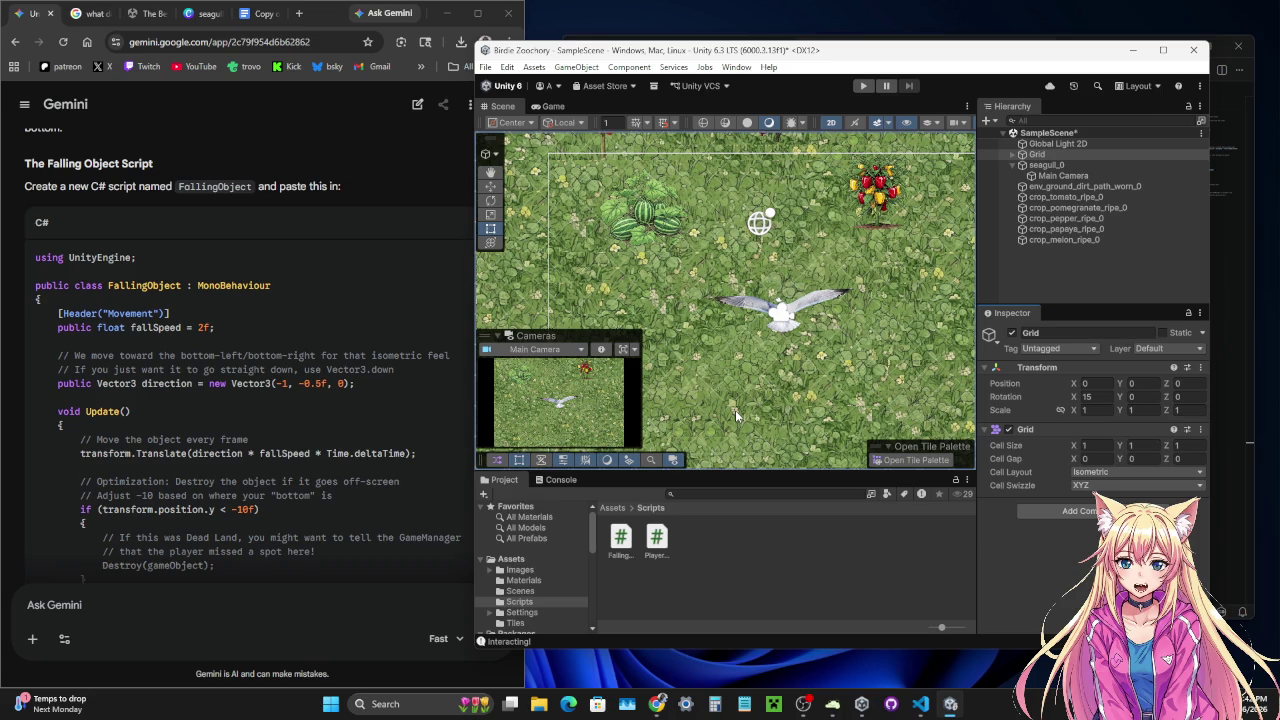
- Set the Grid's Rotation Z to 10
left_click(1189, 398)
type("15")
key("BackSpace")
type("0")
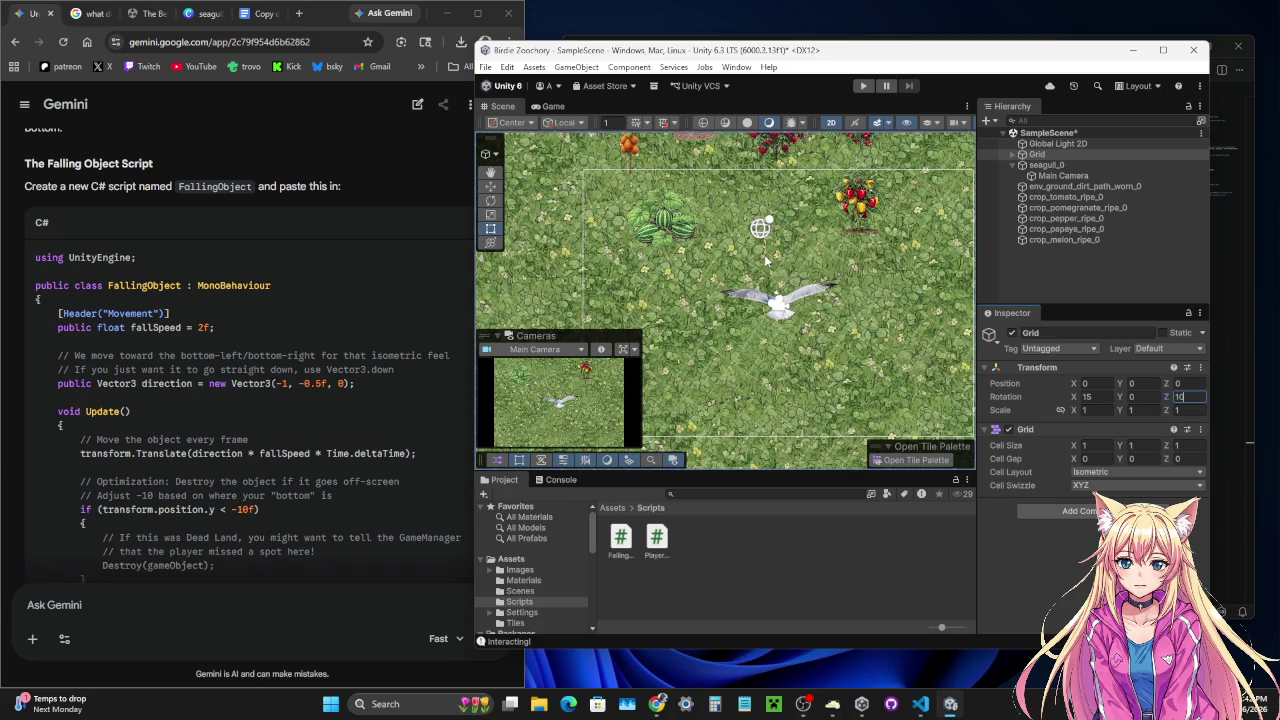
type("q")
left_click_drag(563, 190, 518, 183)
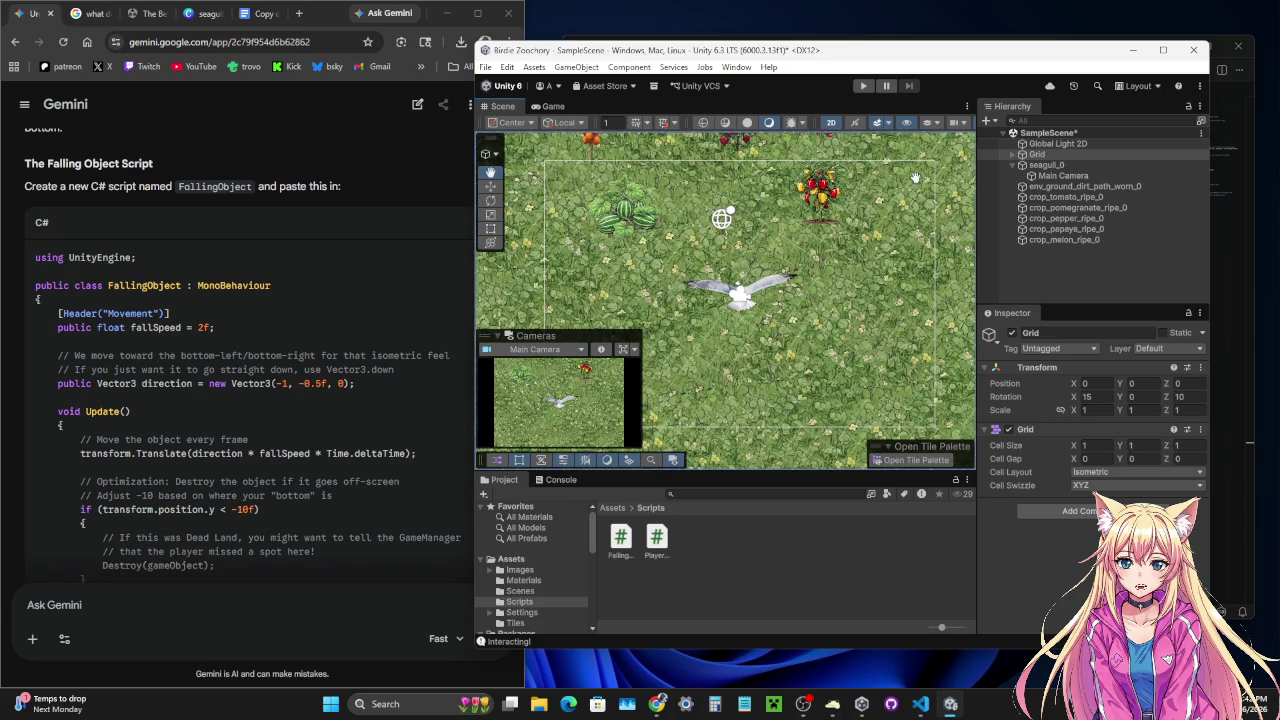
left_click_drag(485, 336, 490, 160)
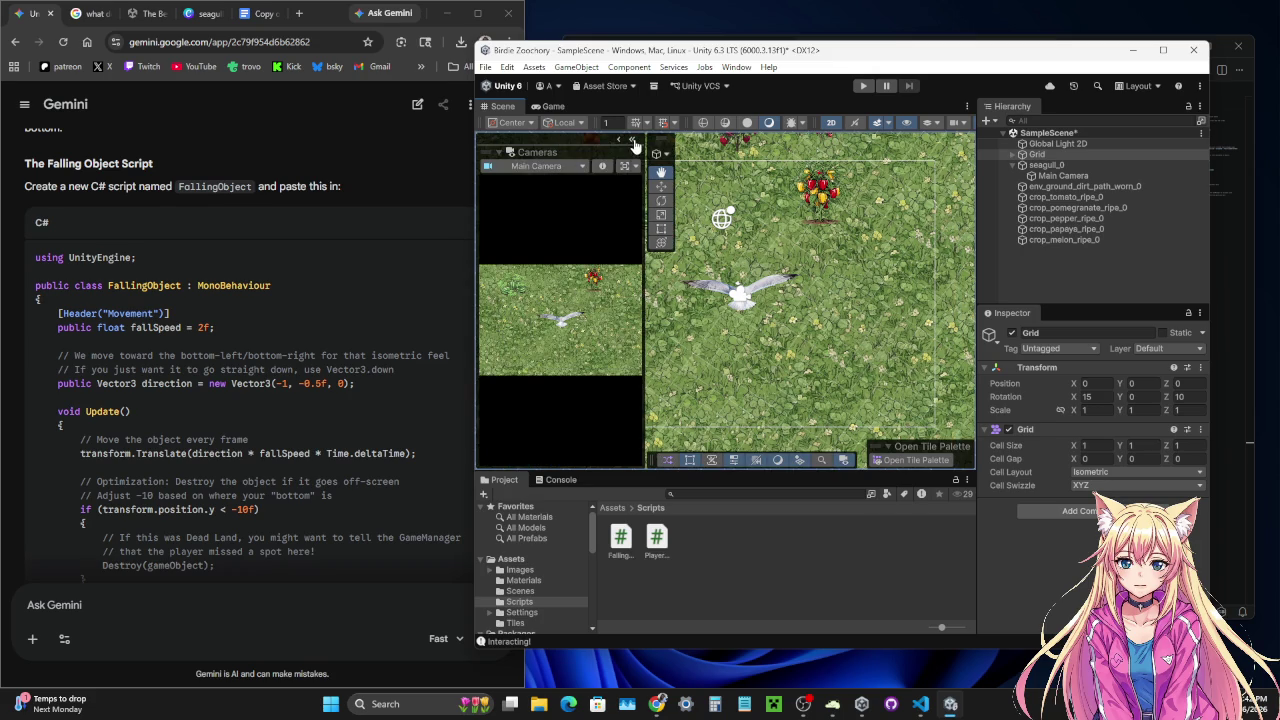
mouse_move(488, 152)
left_mouse_down()
mouse_move(618, 303)
mouse_move(690, 318)
mouse_move(501, 437)
left_mouse_up()
left_click(704, 321)
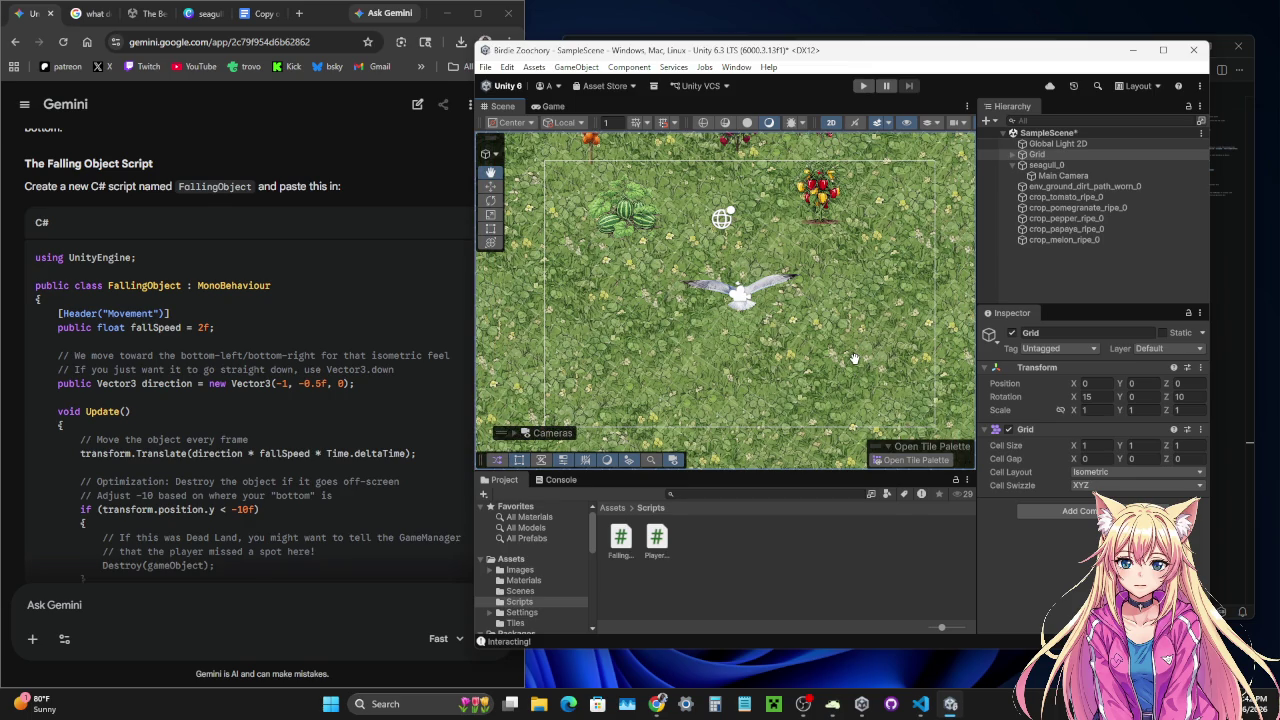
left_click_drag(741, 306, 750, 358)
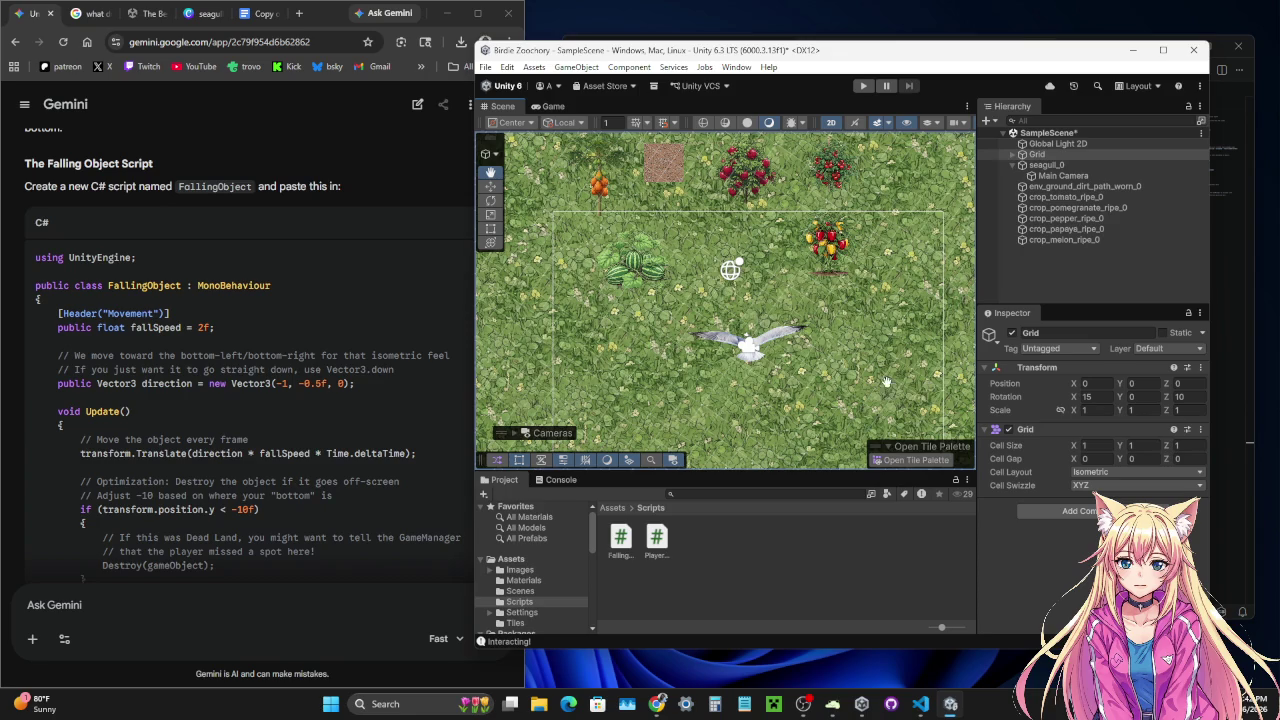
left_click_drag(746, 185, 746, 305)
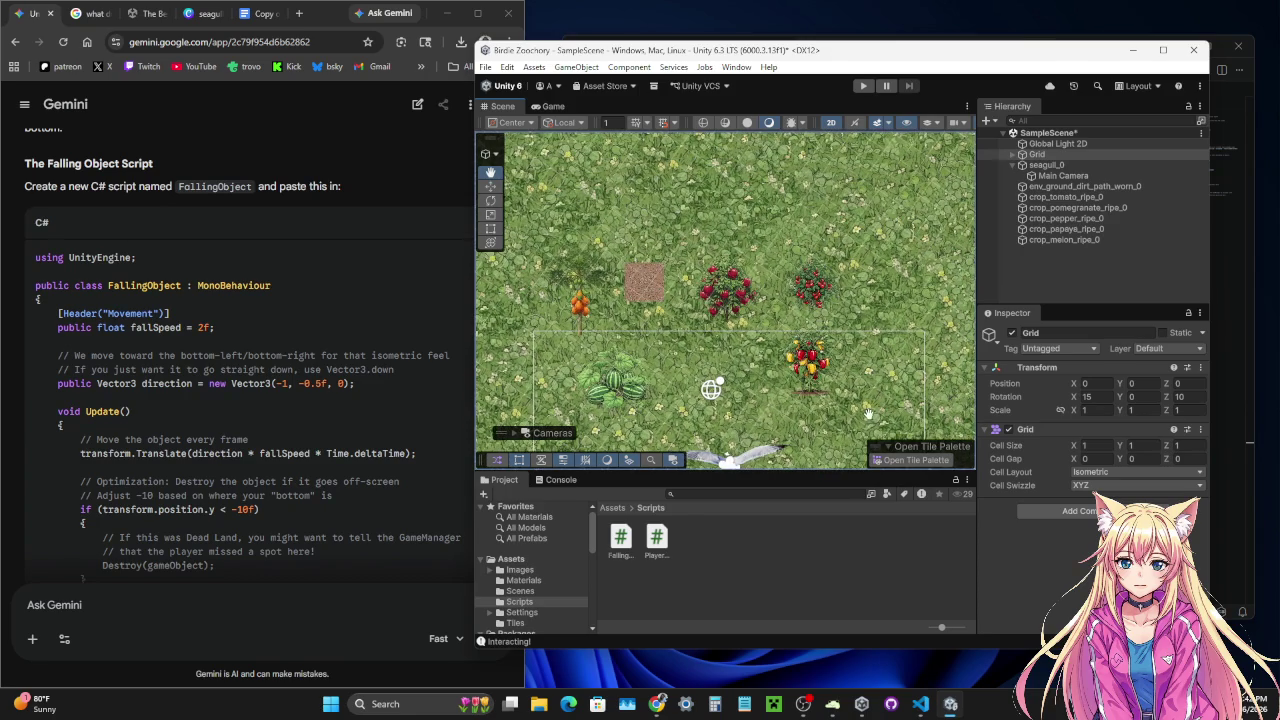
left_click_drag(854, 372, 860, 258)
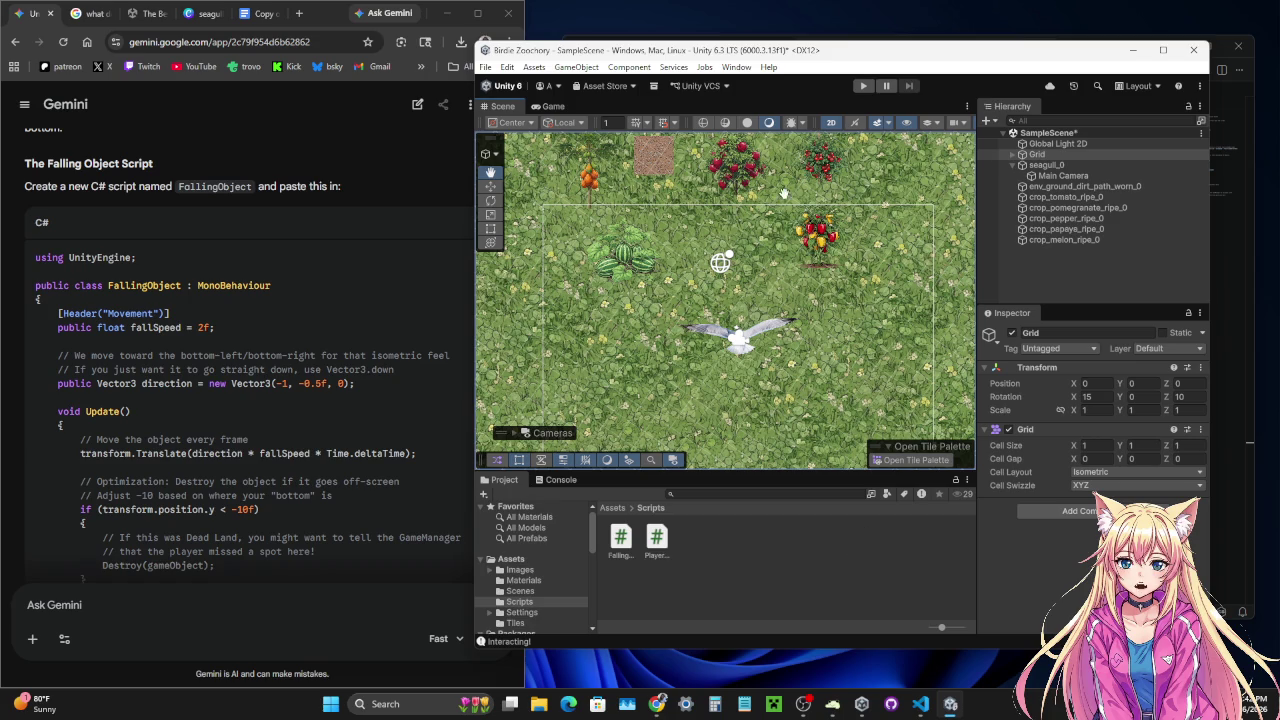
key("Down")
key("Down")
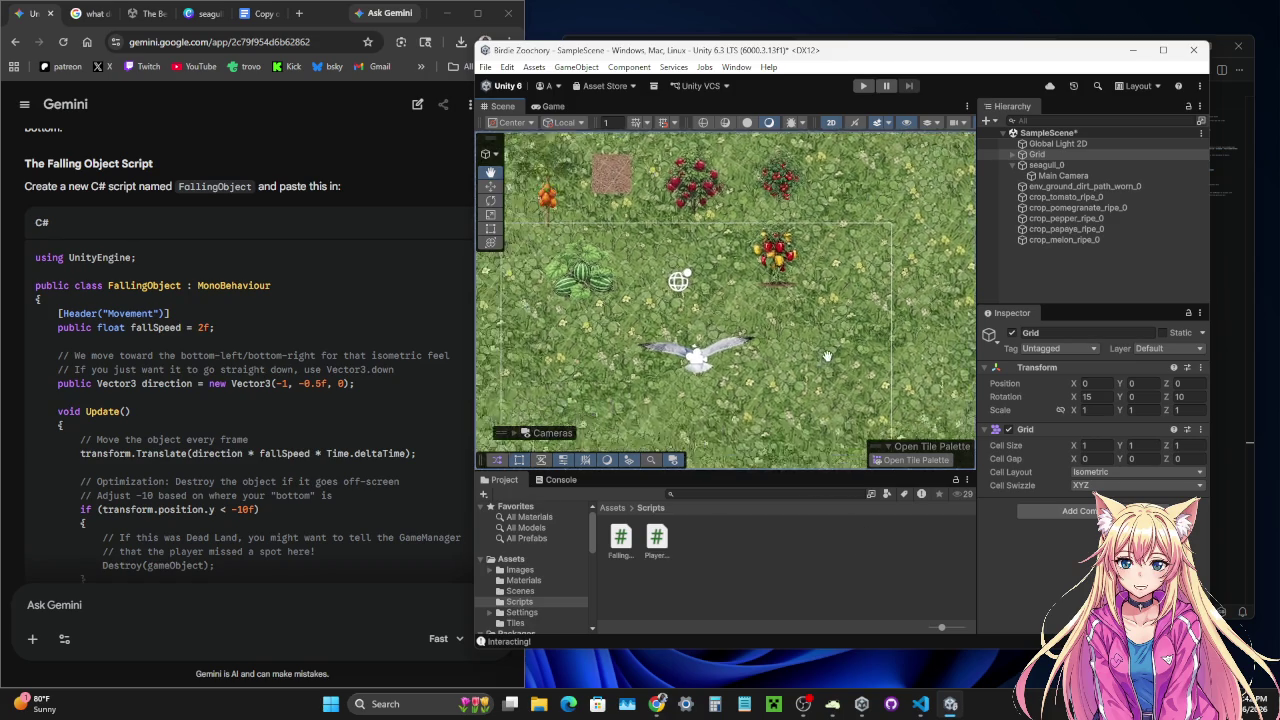
left_click_drag(872, 302, 856, 299)
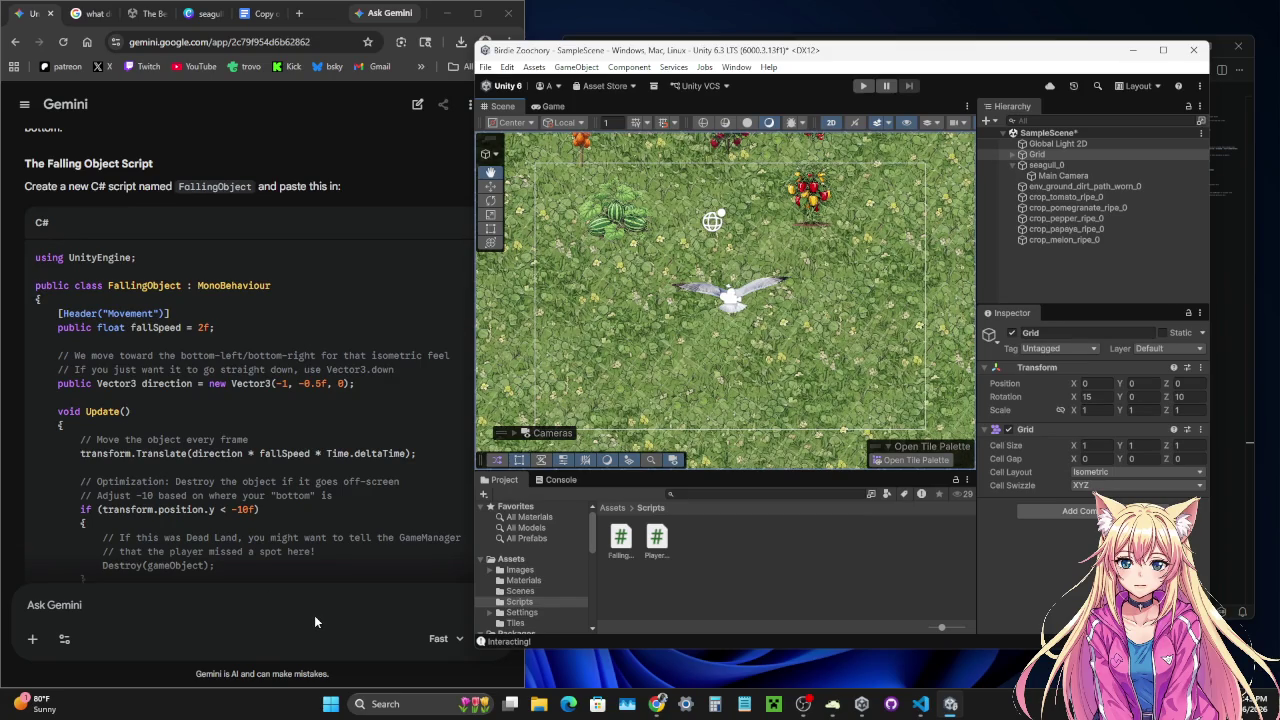
left_click_drag(620, 226, 727, 301)
left_click_drag(801, 218, 692, 315)
key("w")
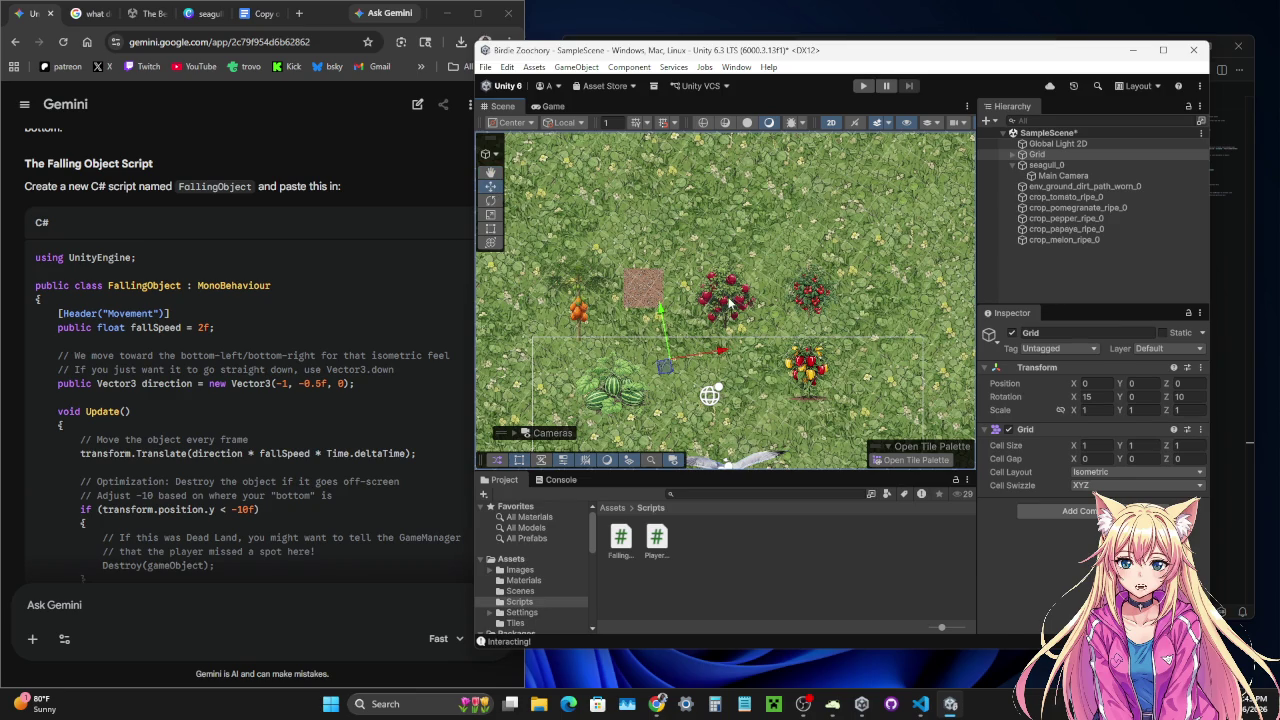
left_click(732, 304)
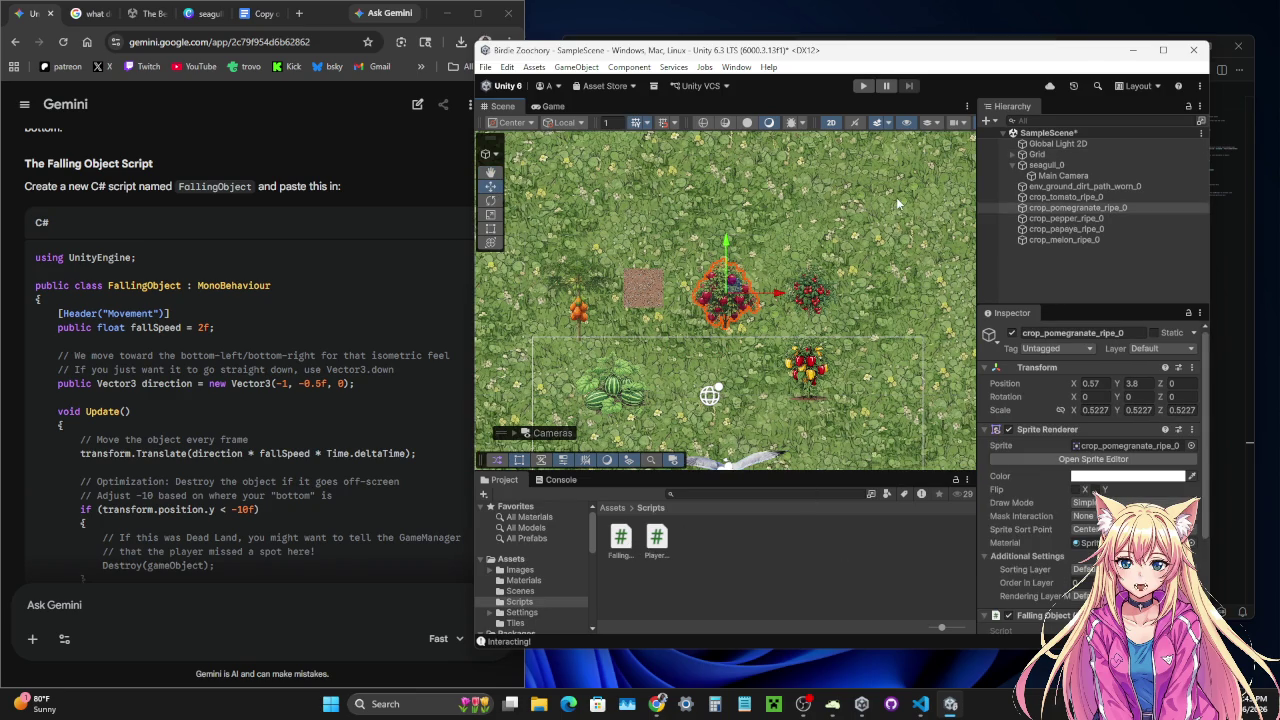
left_click(872, 394)
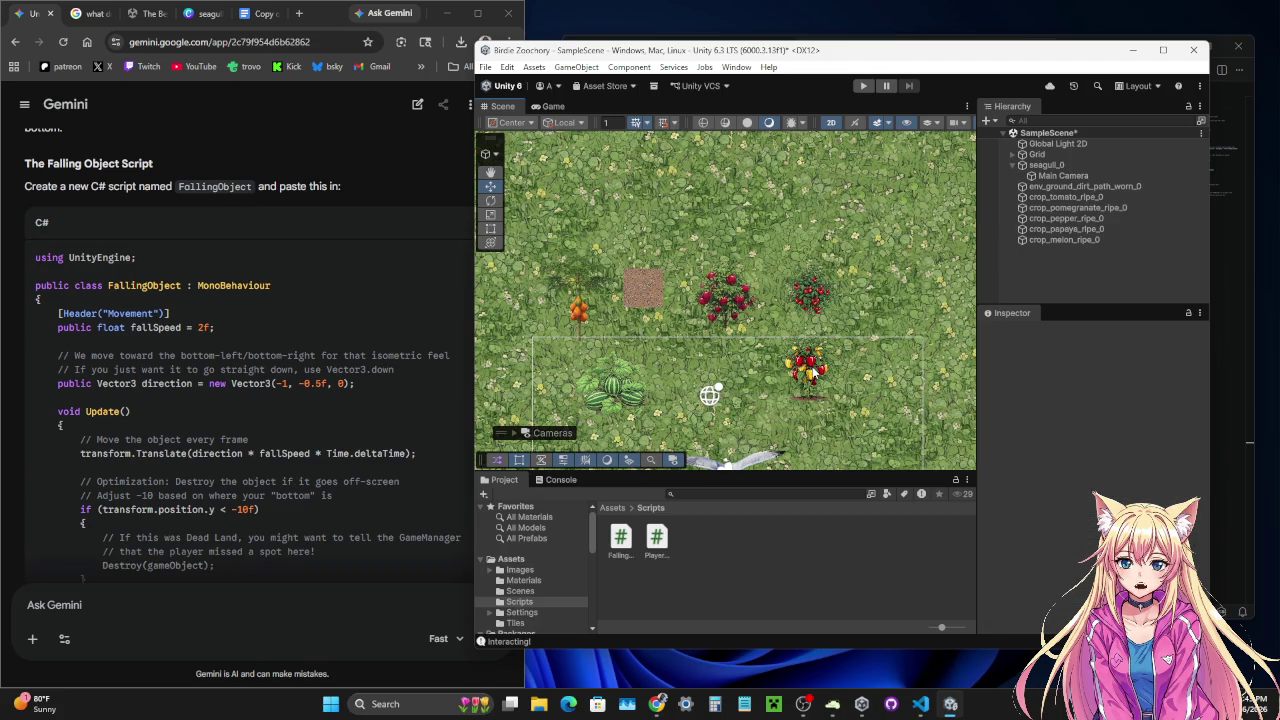
left_click(813, 308)
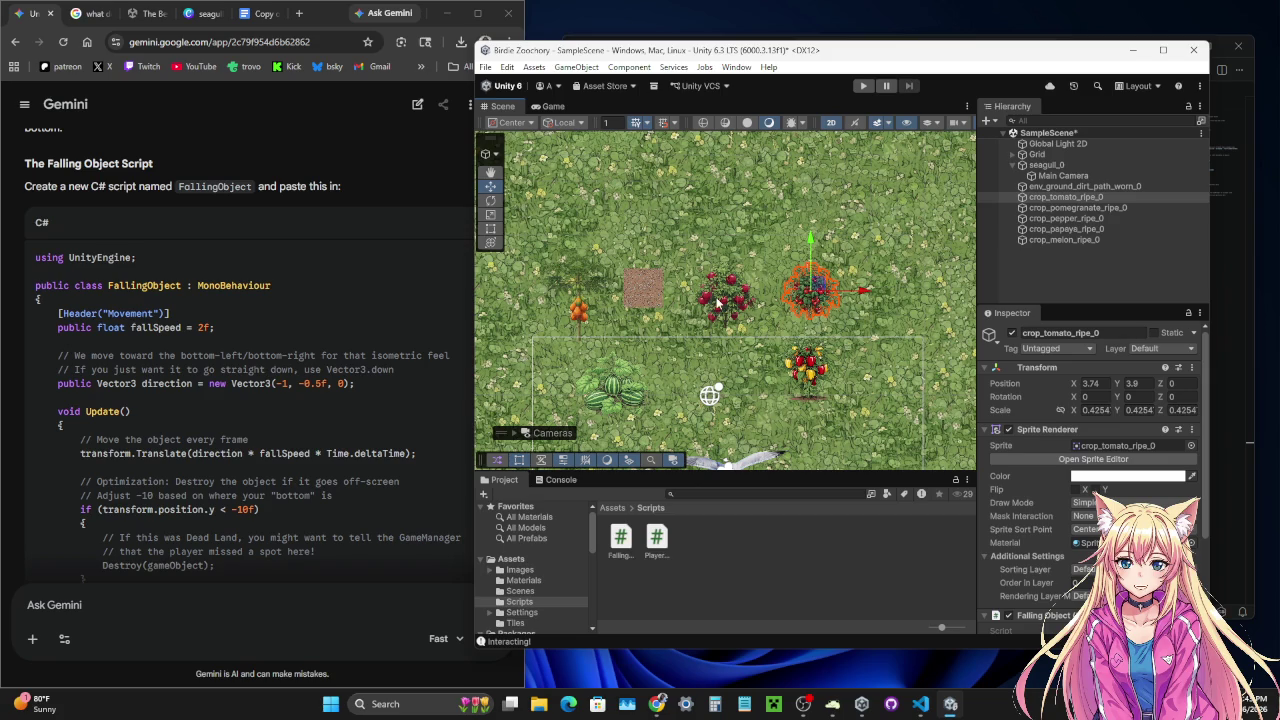
left_click(582, 302)
left_click(580, 302)
left_click(579, 301)
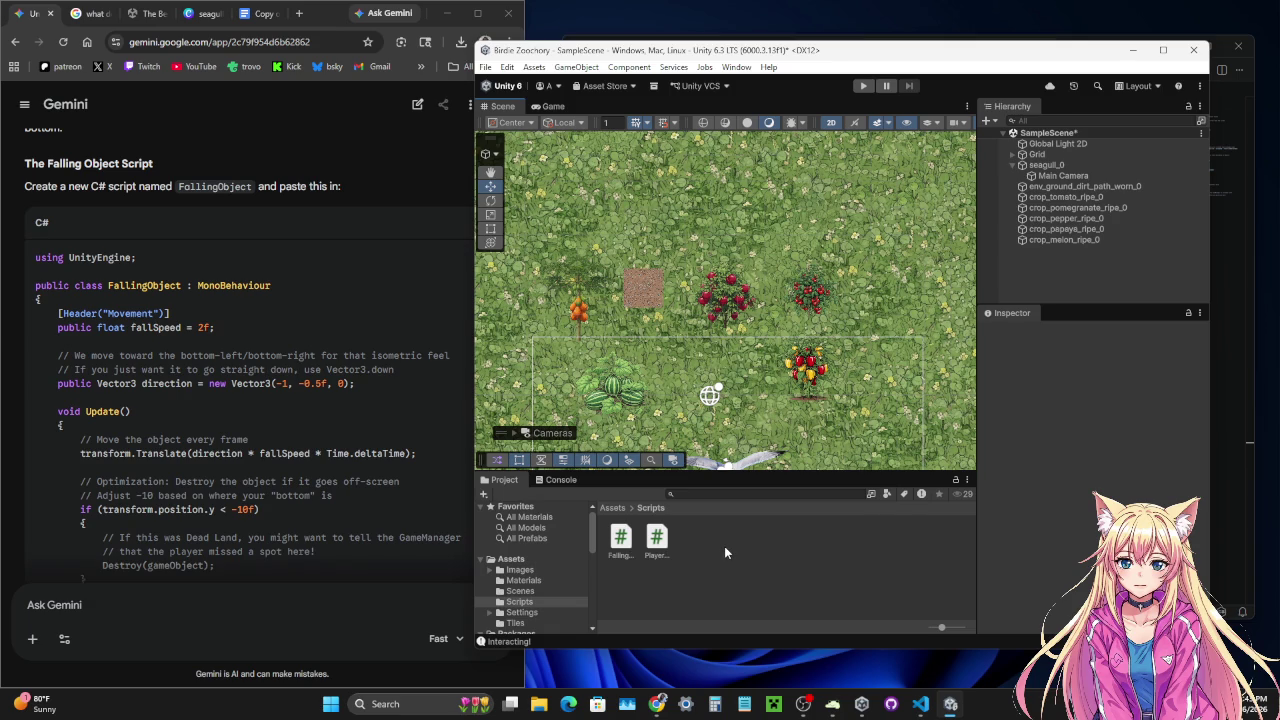
- Attach the FallingObject script to the dirt-path tile
mouse_move(620, 540)
left_mouse_down()
mouse_move(656, 262)
mouse_move(643, 302)
left_mouse_up()
left_click(681, 356)
left_click(645, 292)
left_click(632, 300)
left_click(632, 300)
- Line up the dirt tile, tomato and pepper in a row and move the melon above
mouse_move(640, 290)
left_mouse_down()
mouse_move(684, 312)
mouse_move(660, 300)
mouse_move(736, 272)
mouse_move(730, 290)
left_mouse_up()
left_click(724, 300)
left_click(812, 290)
mouse_move(822, 290)
left_mouse_down()
mouse_move(834, 282)
mouse_move(802, 295)
left_mouse_up()
left_click(816, 365)
mouse_move(816, 365)
left_mouse_down()
mouse_move(855, 266)
mouse_move(858, 296)
left_mouse_up()
left_click(613, 397)
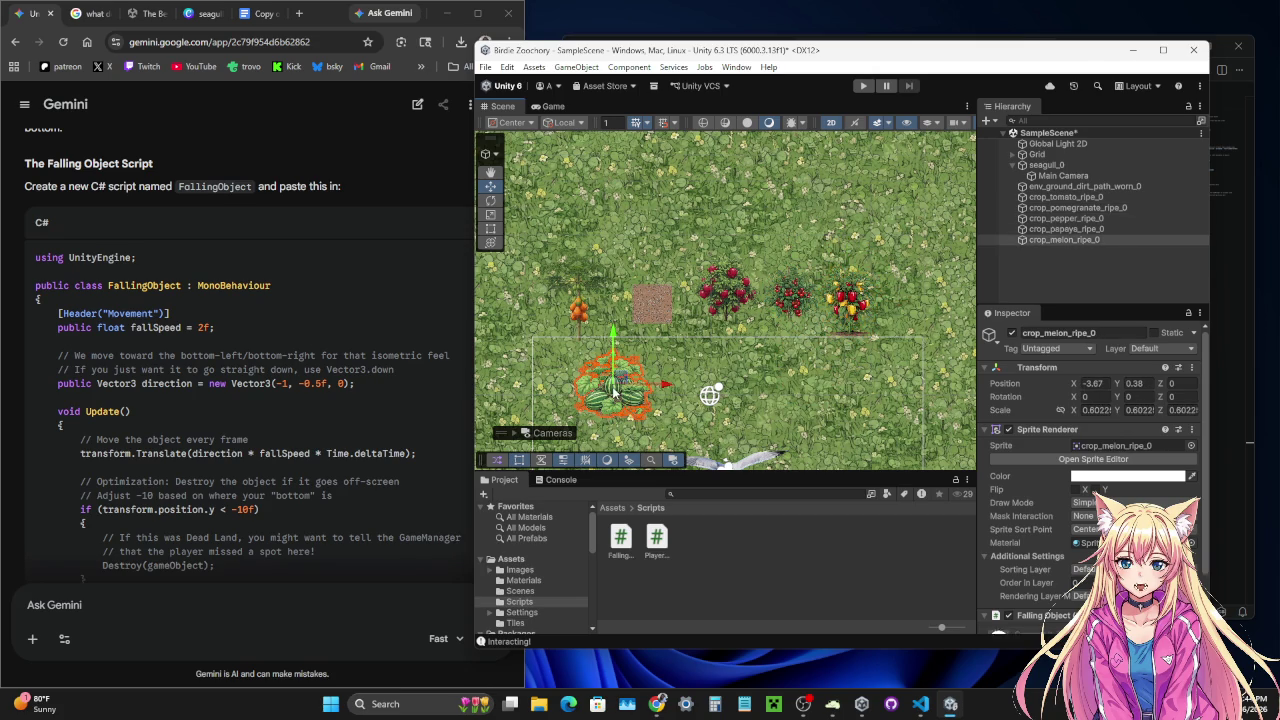
mouse_move(613, 397)
left_mouse_down()
mouse_move(645, 230)
mouse_move(652, 245)
left_mouse_up()
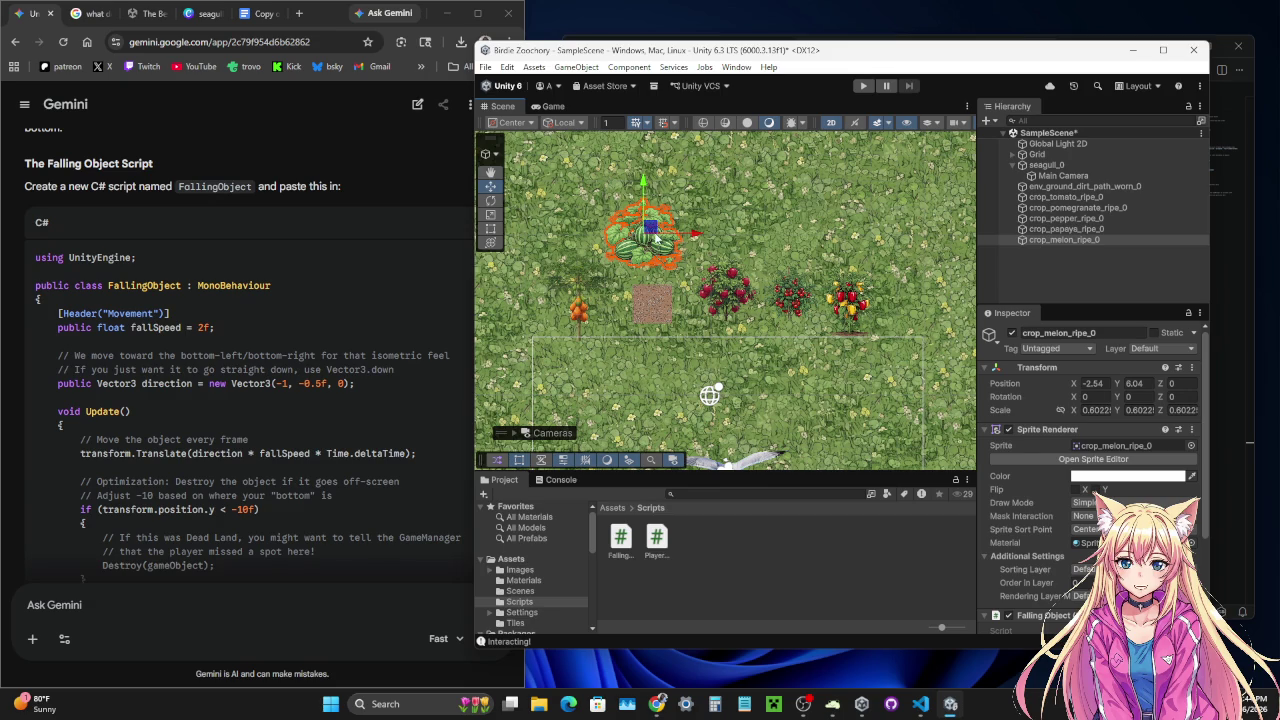
left_click(659, 308)
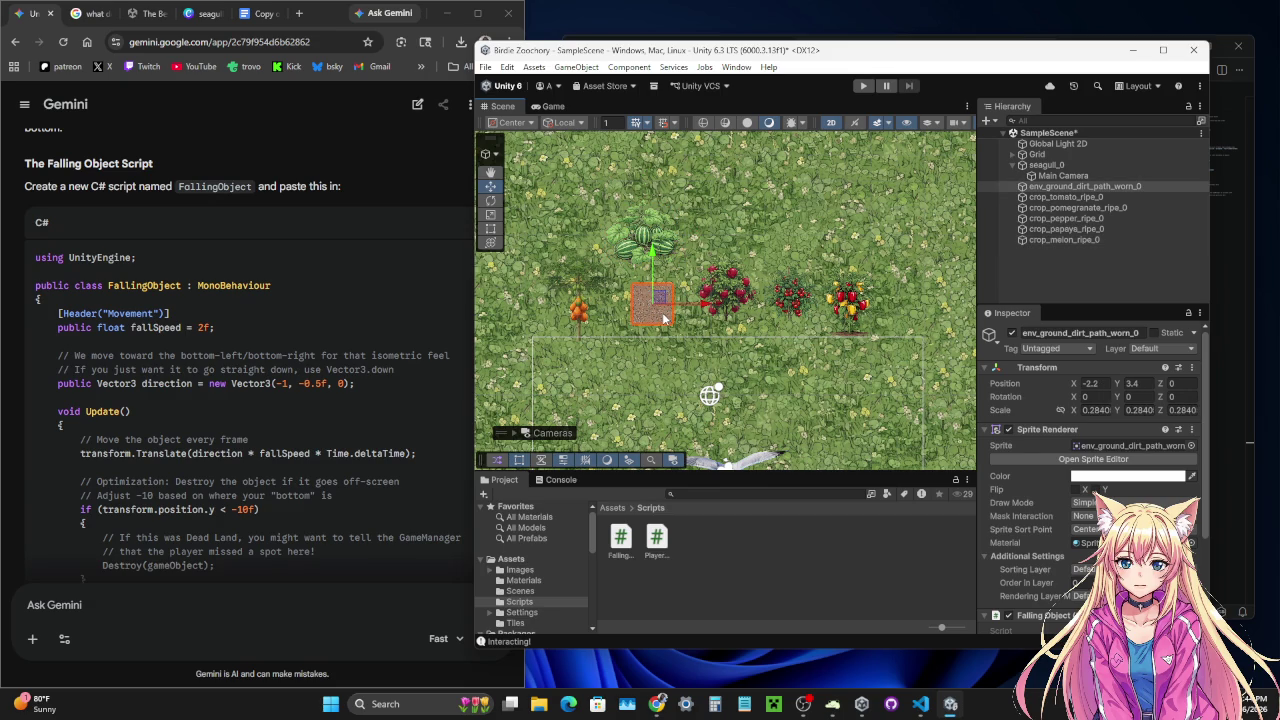
left_click(731, 293)
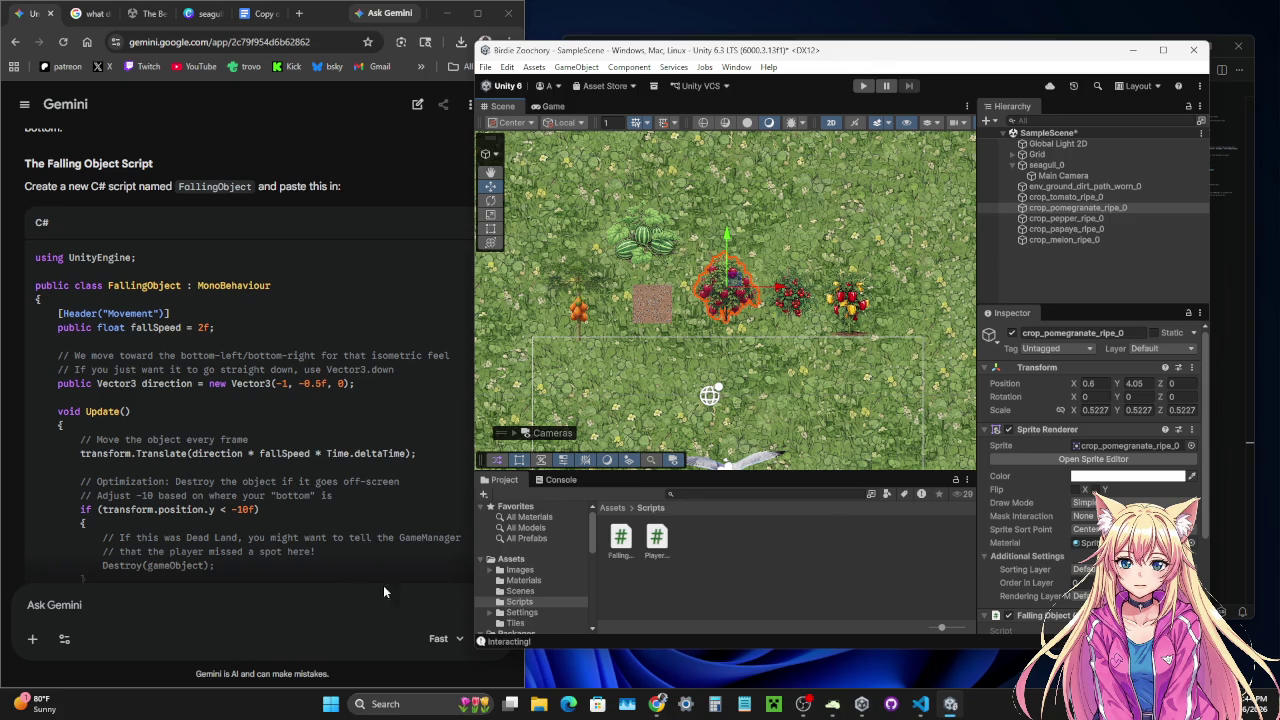
left_click(340, 600)
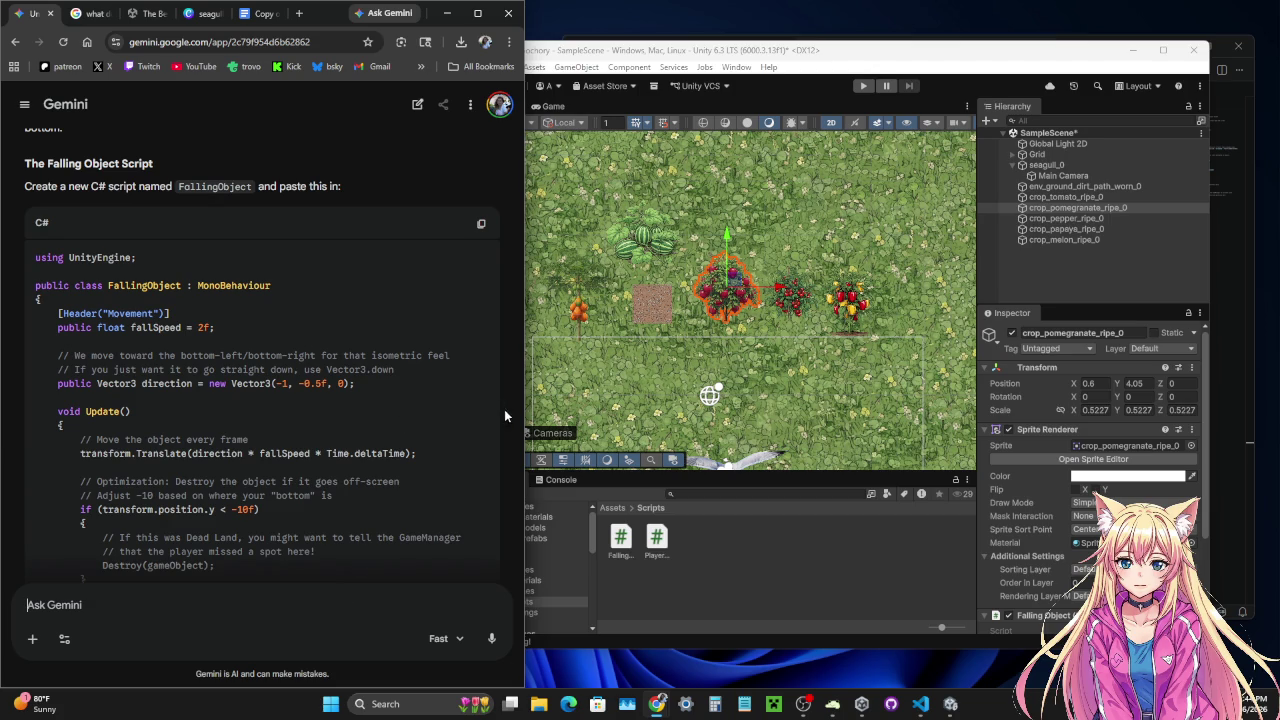
- Narrow the browser, open FallingObject.cs in the code editor, and start a Gemini prompt 'I want'
left_click_drag(526, 413, 463, 398)
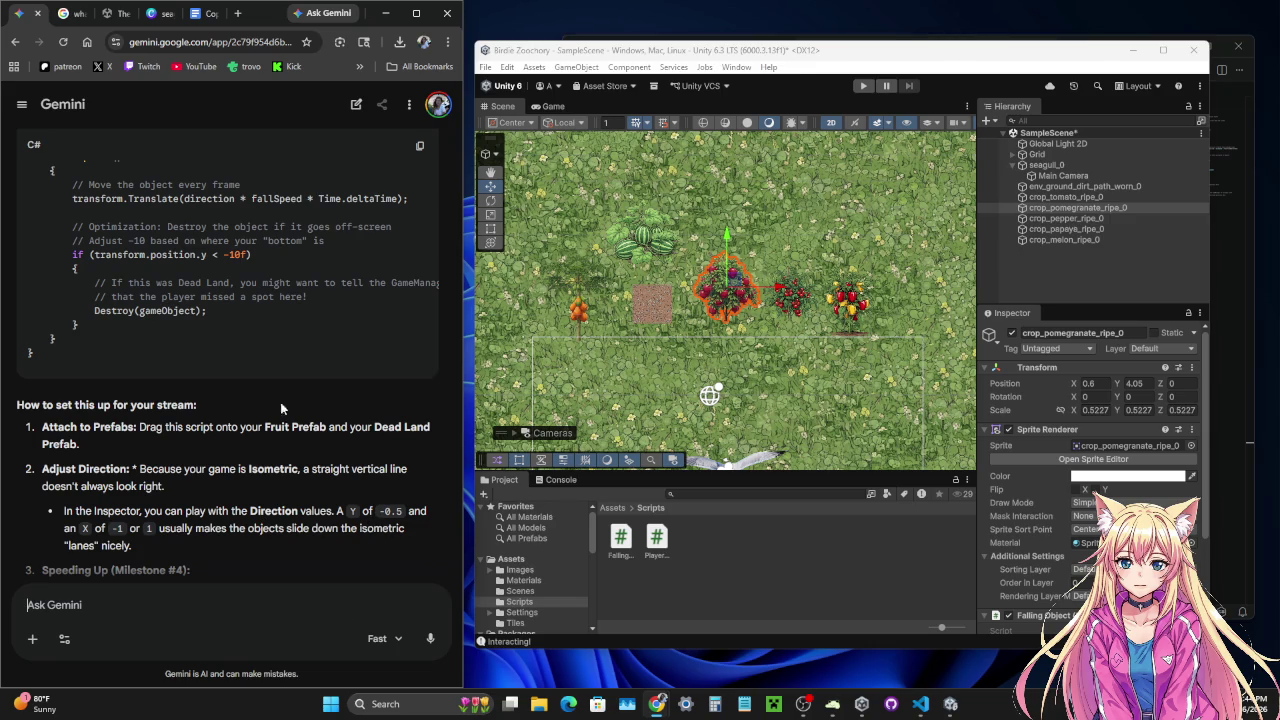
double_click(620, 537)
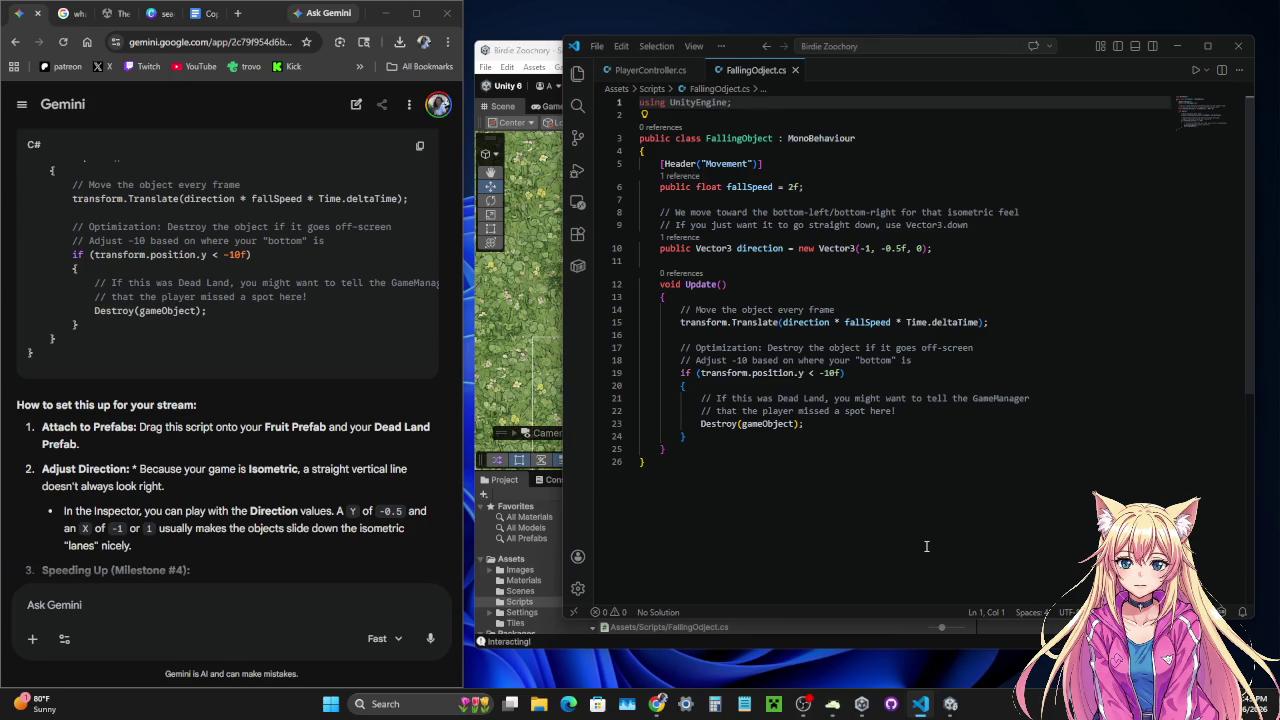
left_click(378, 608)
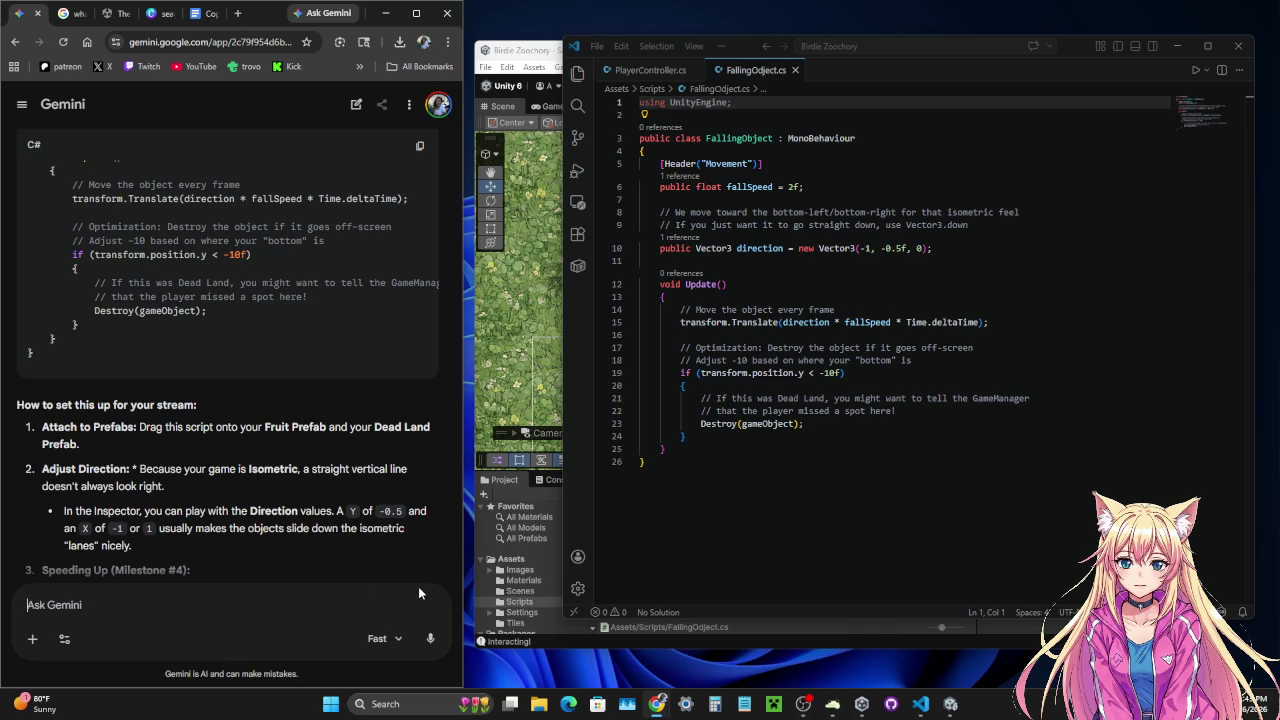
type("I want")
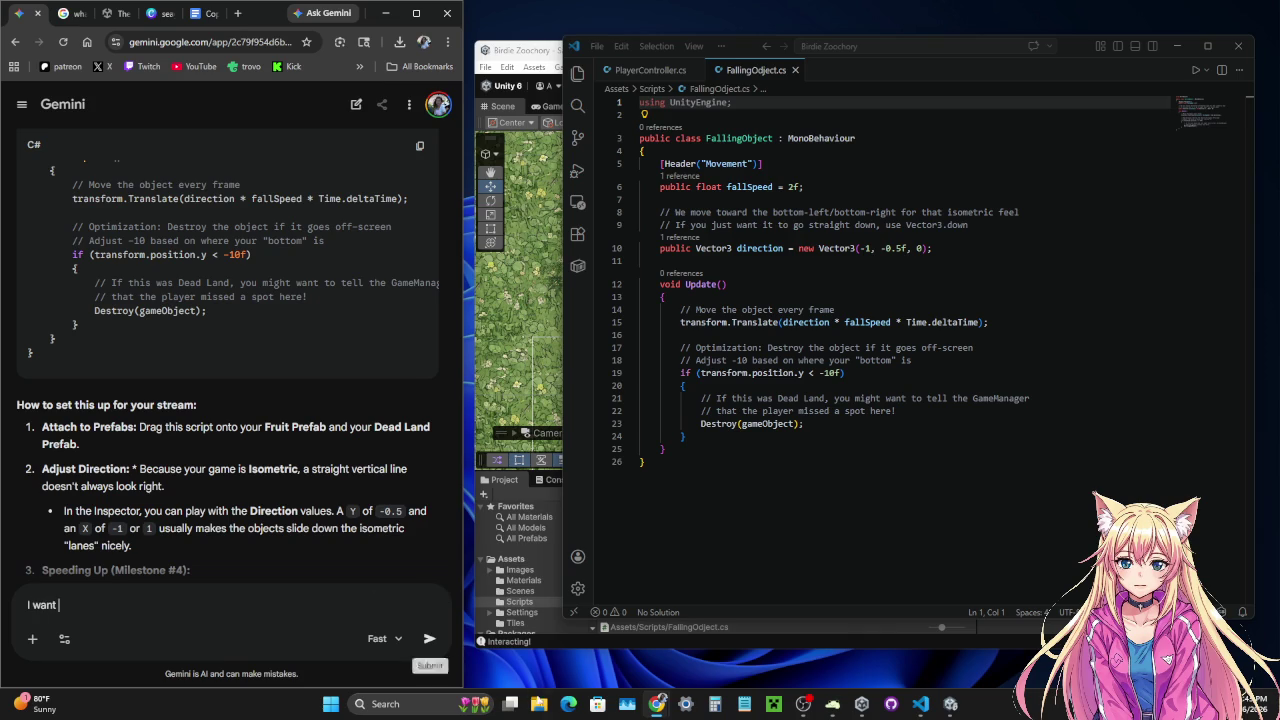
mouse_move(803, 708)
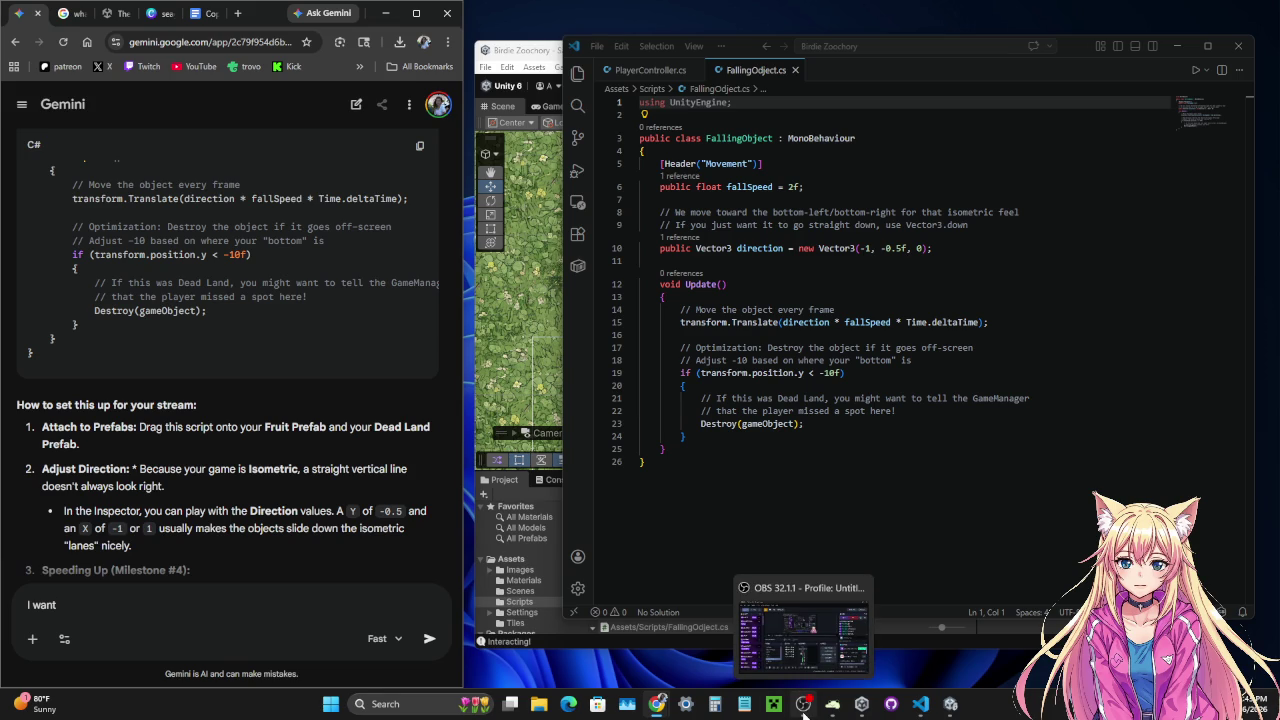
left_click(803, 708)
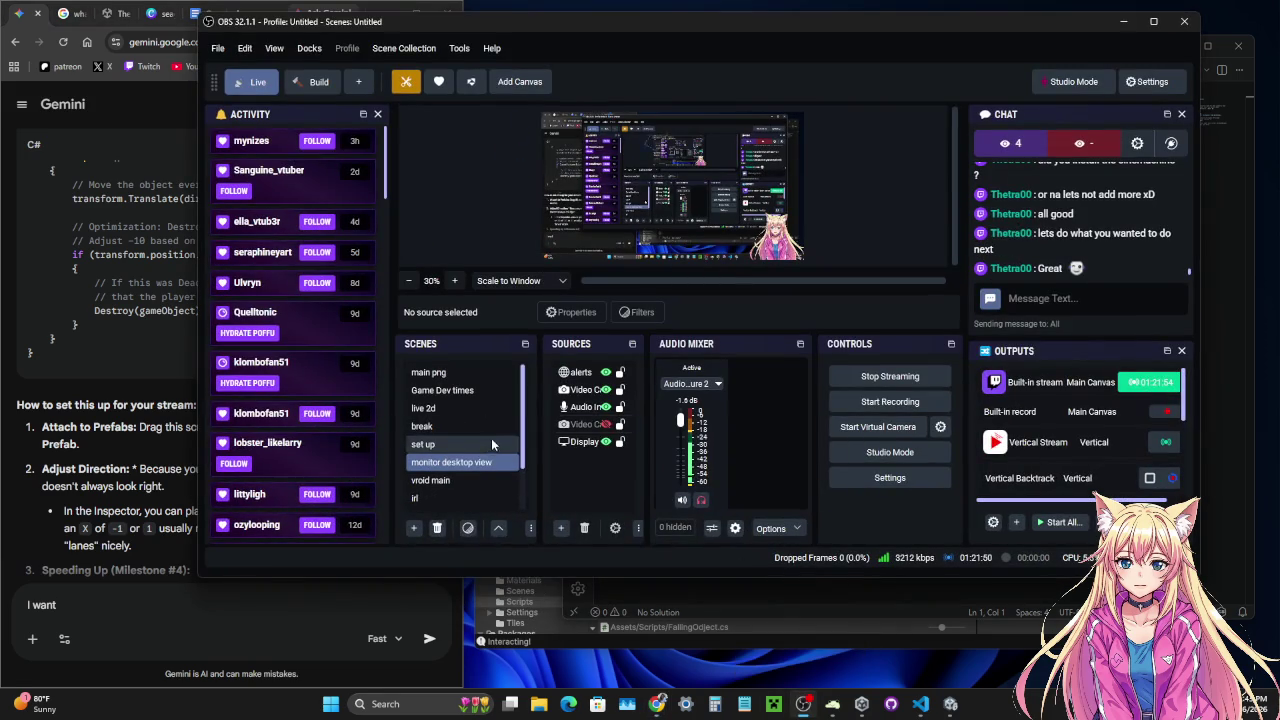
- Make the full-size code-editor scene live in OBS's Scenes dock
left_click(442, 390)
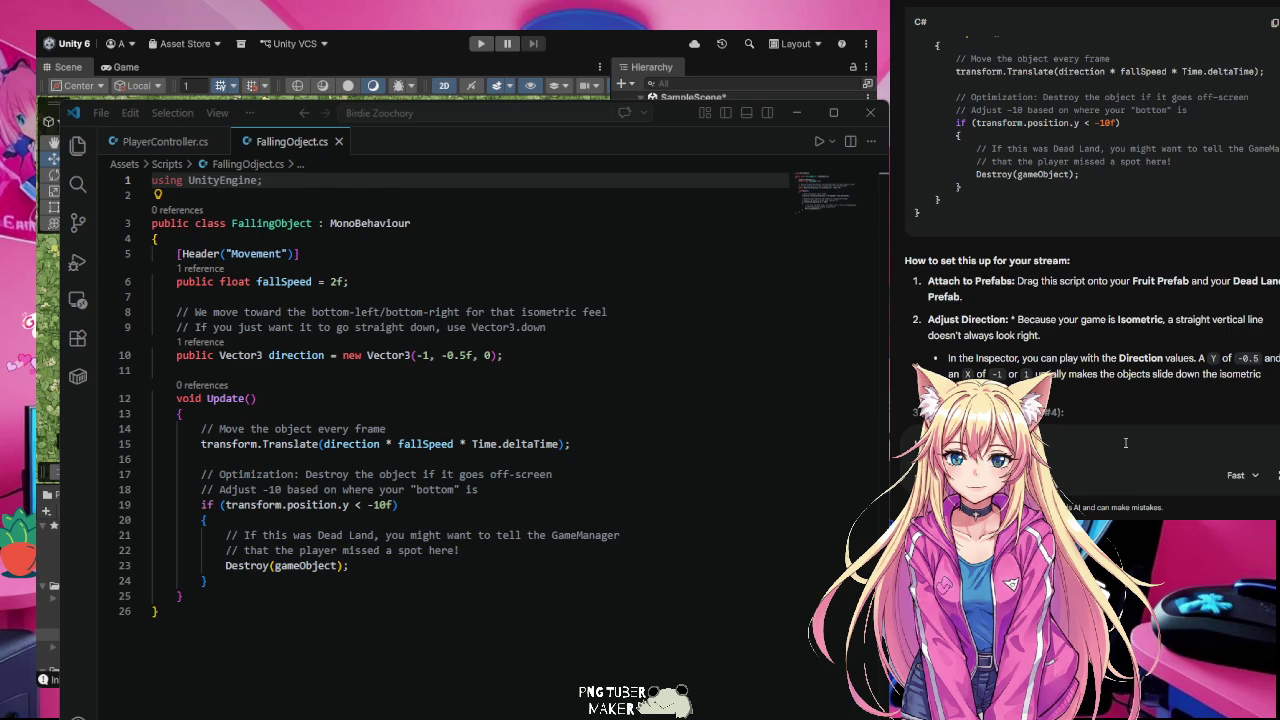
- Ask Gemini how to make the plants and dead land spawn and fall
type("s and dead")
type(" land ")
type("spawn and fall")
key("Return")
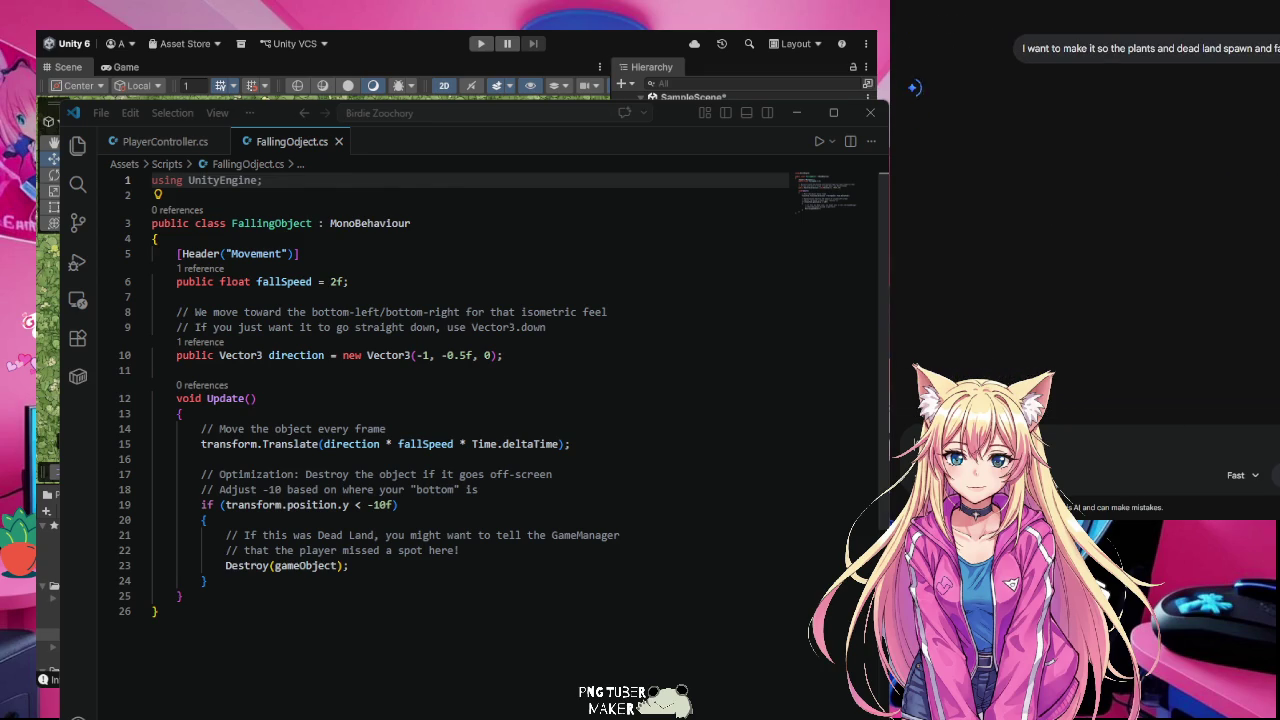